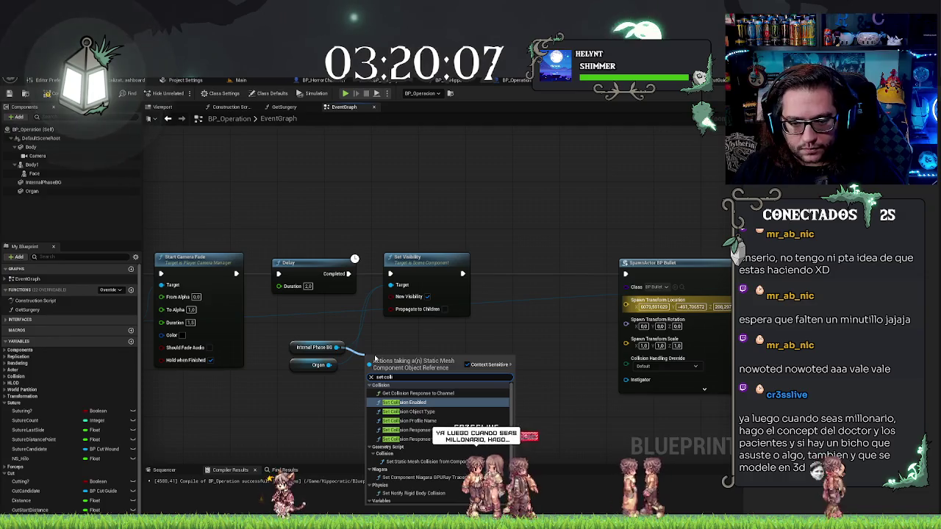
- Add a Set Collision Enabled node, look over its collision types, then delete it
key(Return)
click(393, 405)
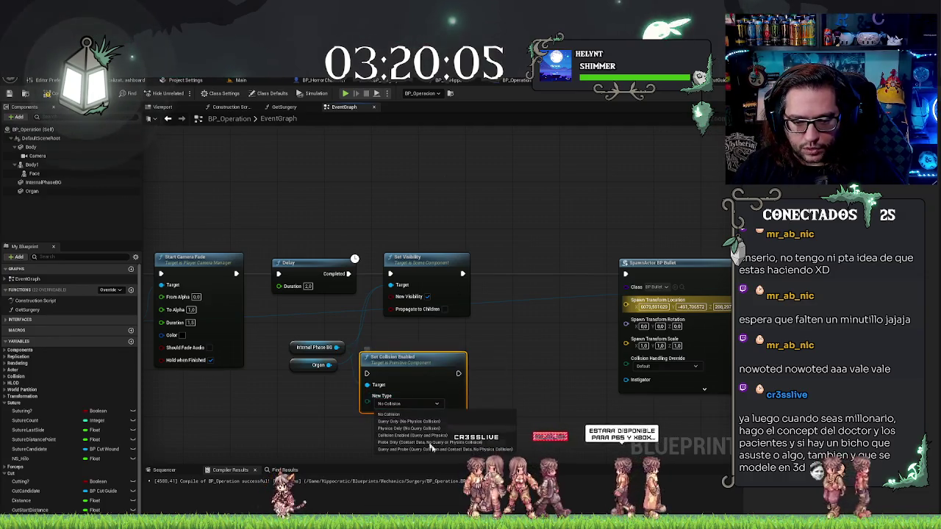
click(401, 444)
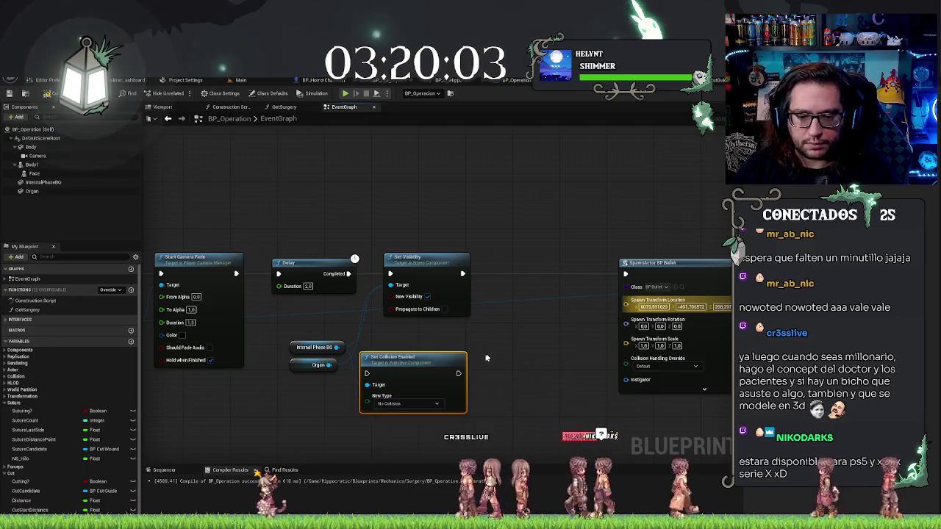
key(Delete)
- Add a Set Collision Object Type node and wire Internal Phase BG into its Target
mouse_move(337, 347)
mouse_down()
mouse_move(397, 279)
mouse_move(376, 356)
mouse_up()
text(se)
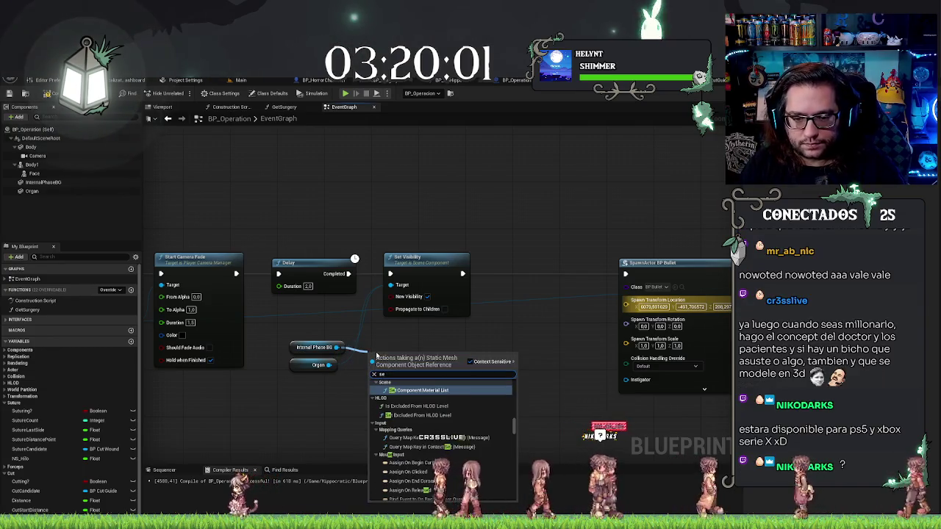
text(t collision)
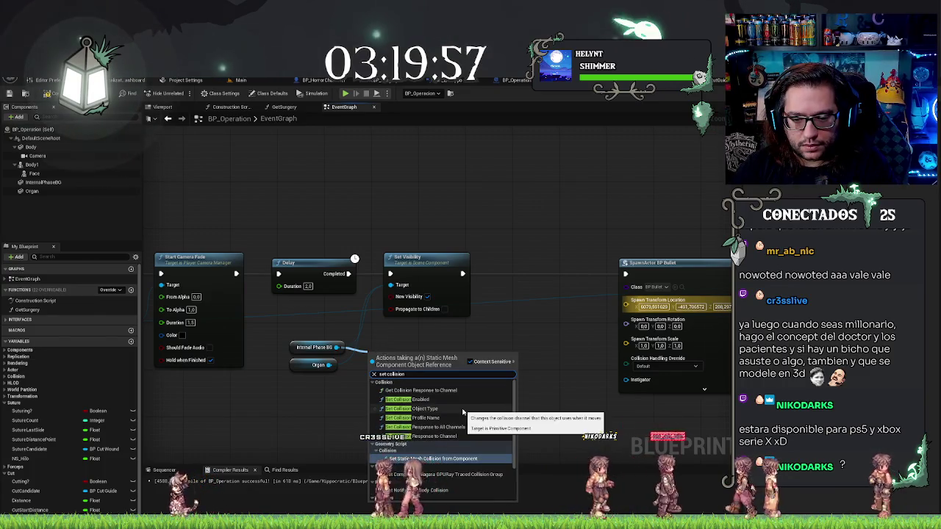
click(463, 410)
click(421, 397)
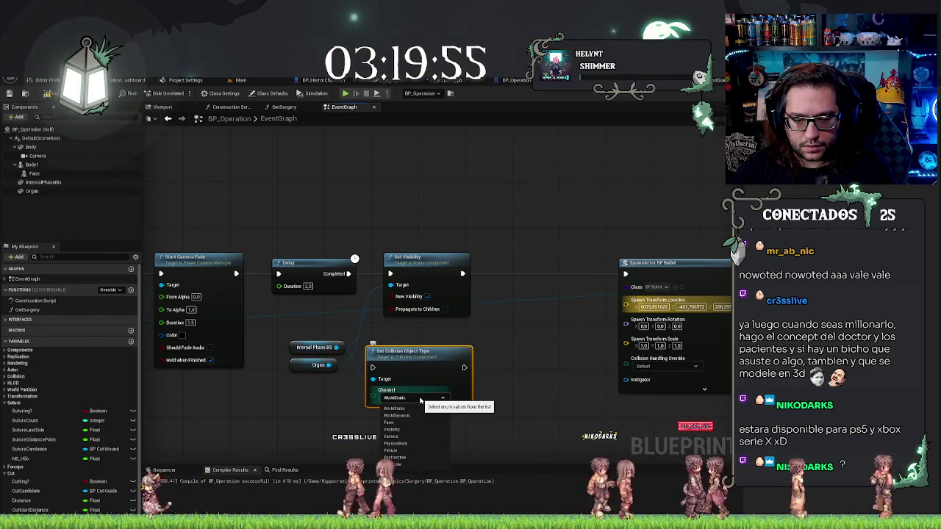
mouse_move(373, 378)
mouse_down()
mouse_move(338, 350)
mouse_move(496, 422)
mouse_up()
- Search the action list for 'set' collision entries to find Set Collision Profile Name
text(collision)
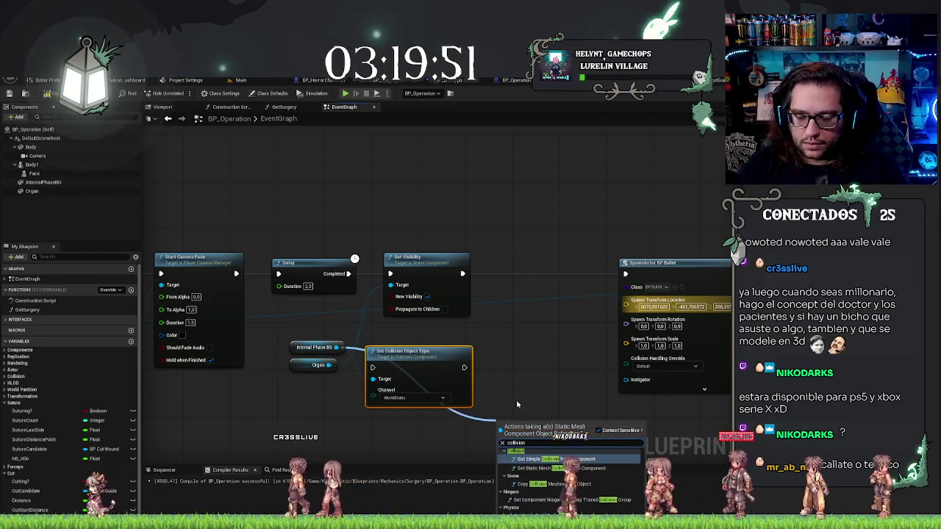
scroll(592, 483, down, 5)
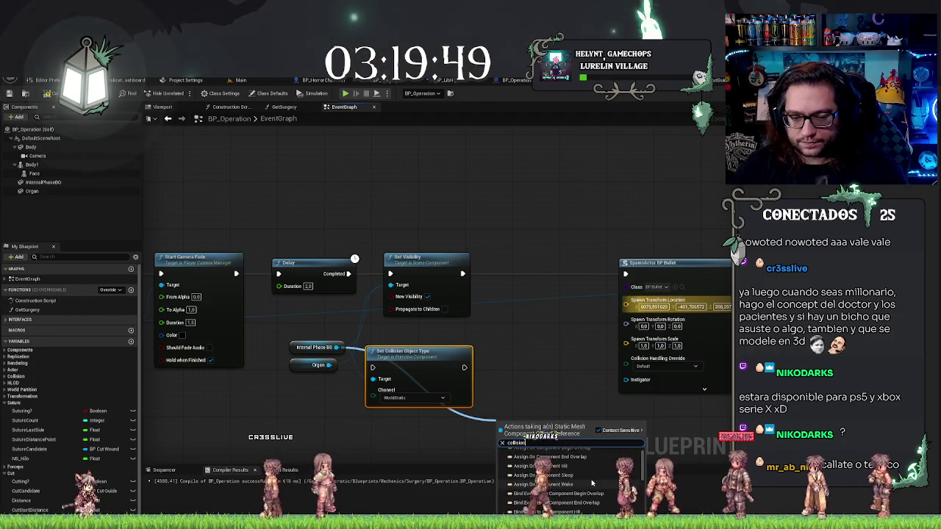
key(Home)
text(set)
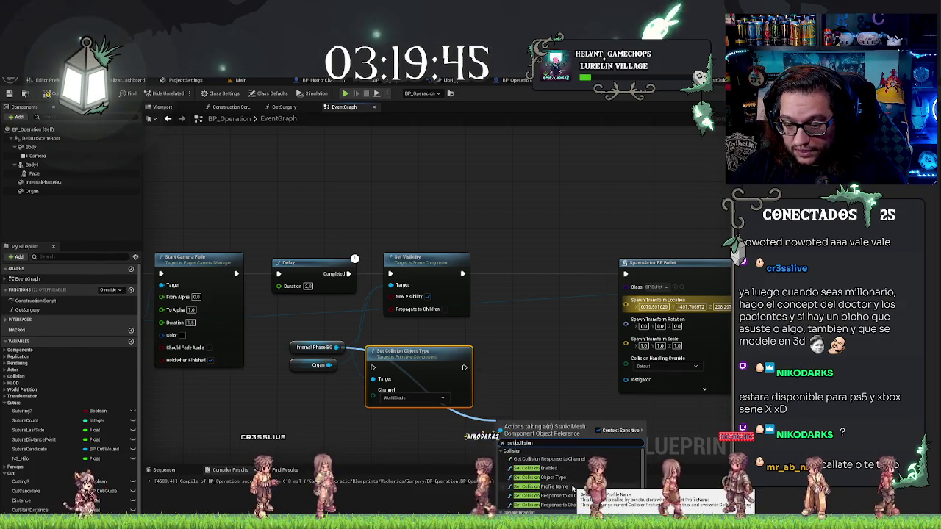
- Add a Set Collision Profile Name node, reposition it, then delete it
click(572, 488)
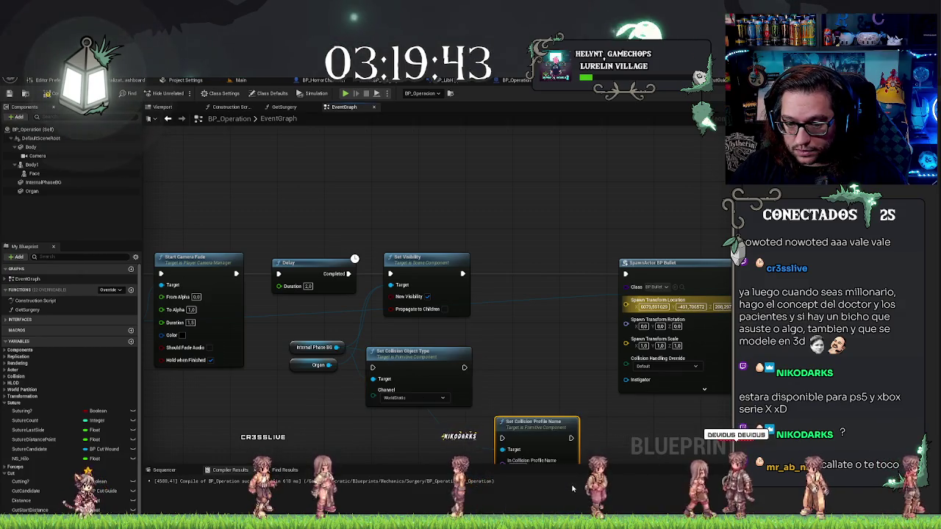
drag(550, 422, 540, 397)
key(Delete)
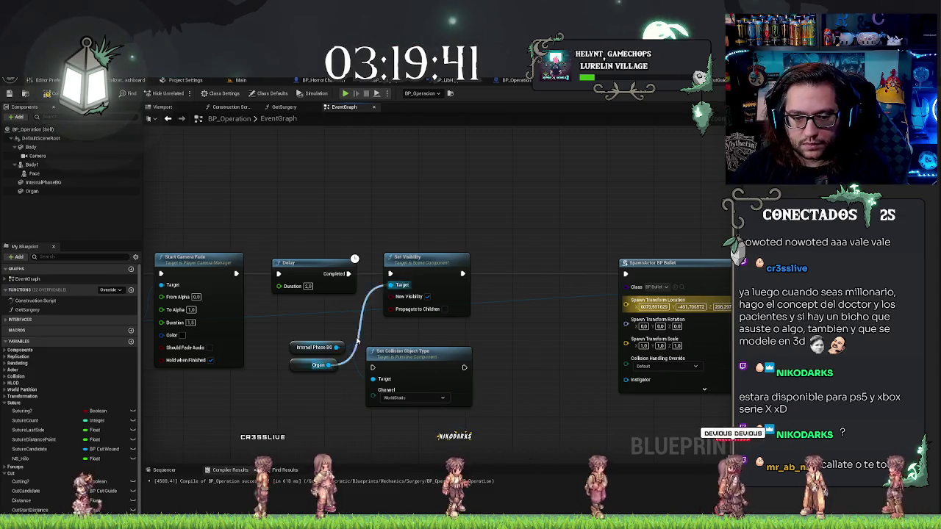
- Break and restore Internal Phase BG's wires, then search its actions for 'set collision prof'
alt+click(337, 347)
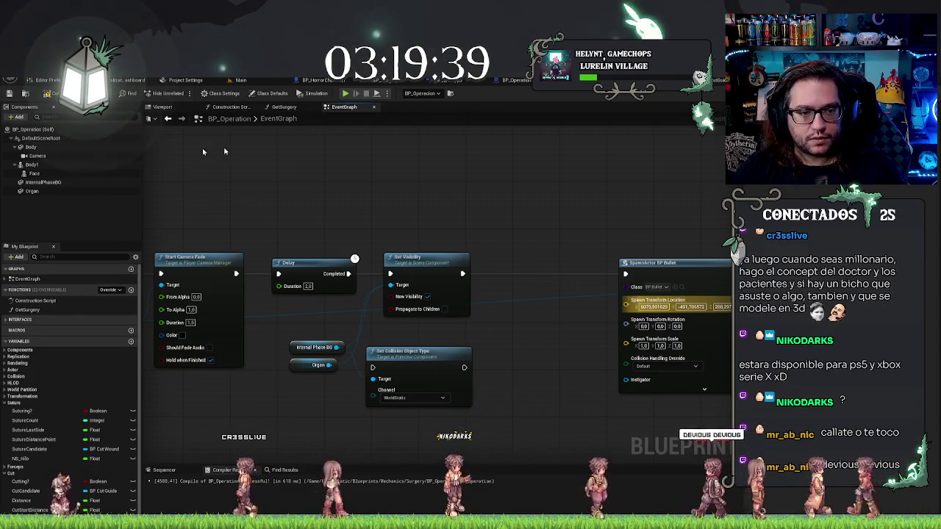
click(42, 182)
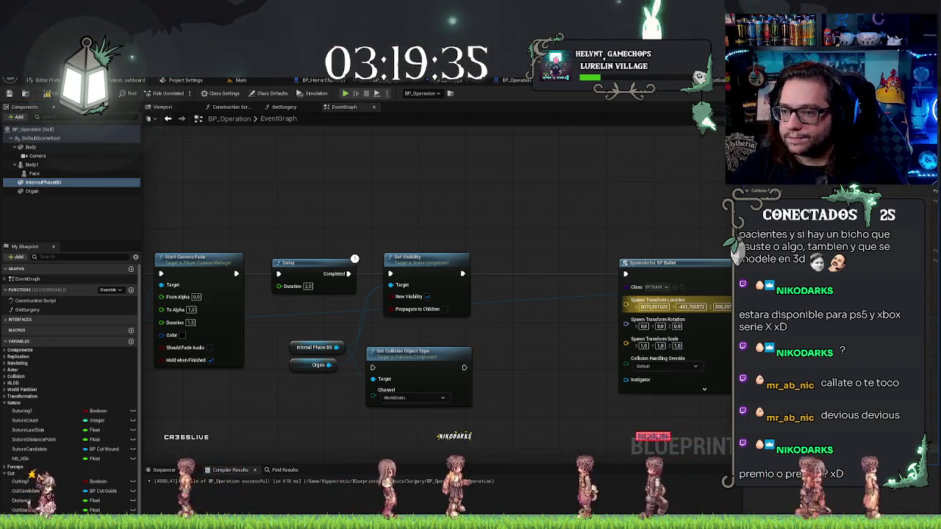
key(ctrl+z)
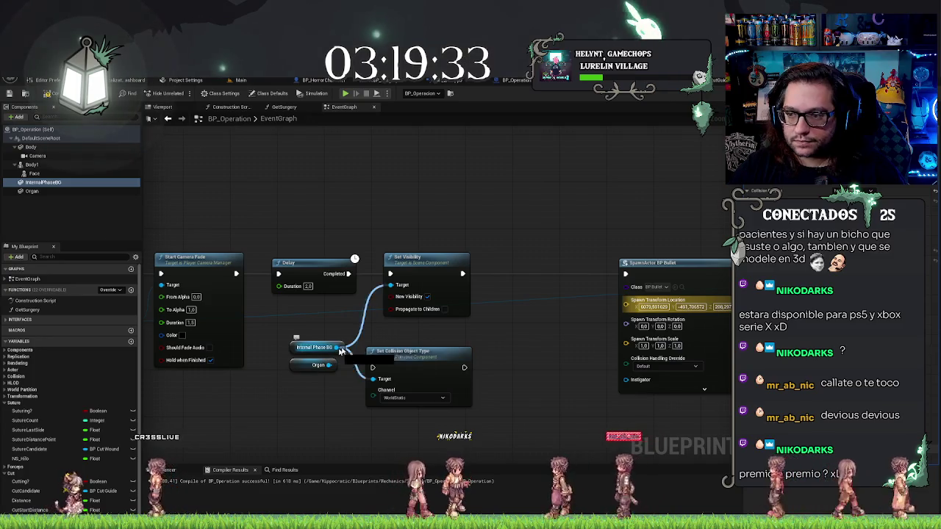
drag(338, 349, 465, 339)
text(set coll)
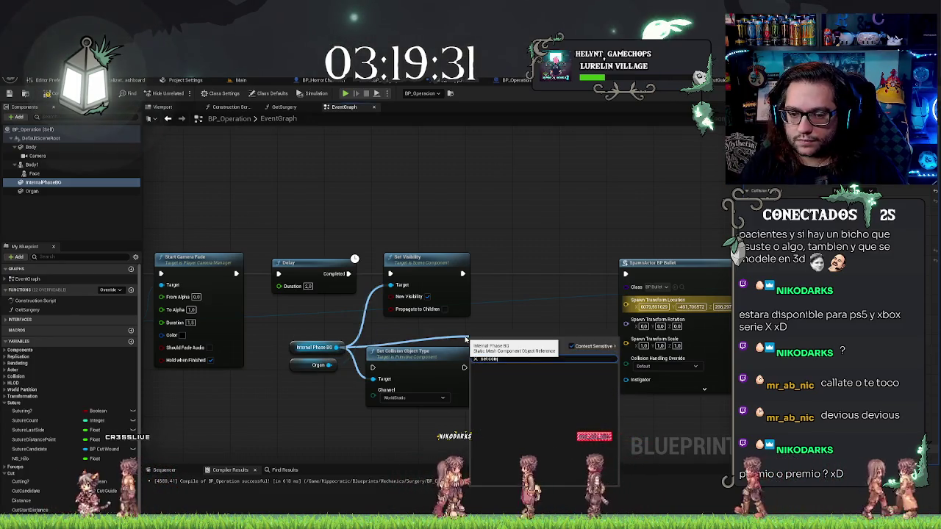
text(ision prof)
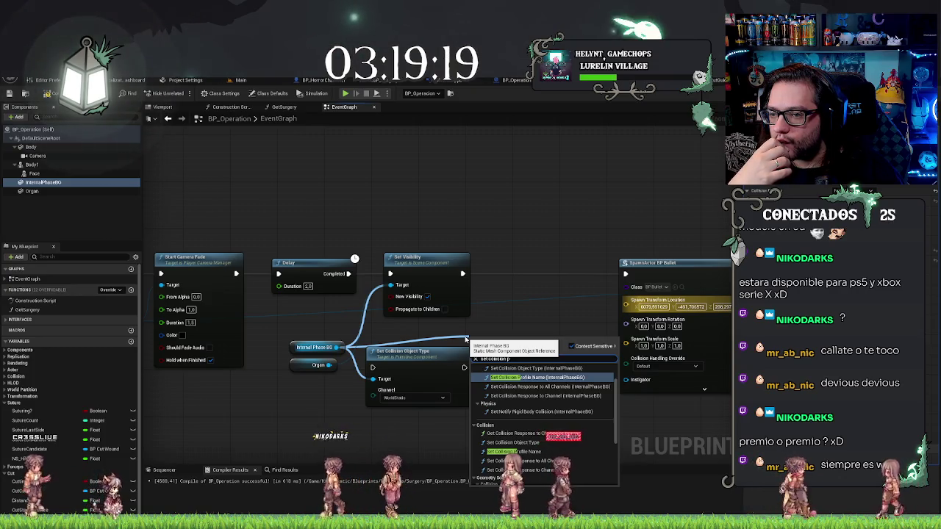
- Add a Set Collision Enabled node with New Type set to Query and Probe
key(BackSpace)
text(enable)
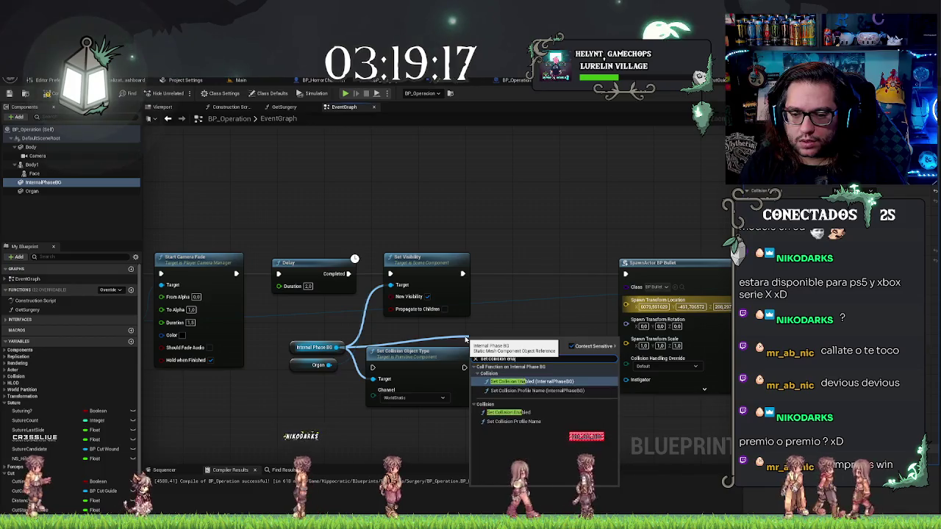
key(Return)
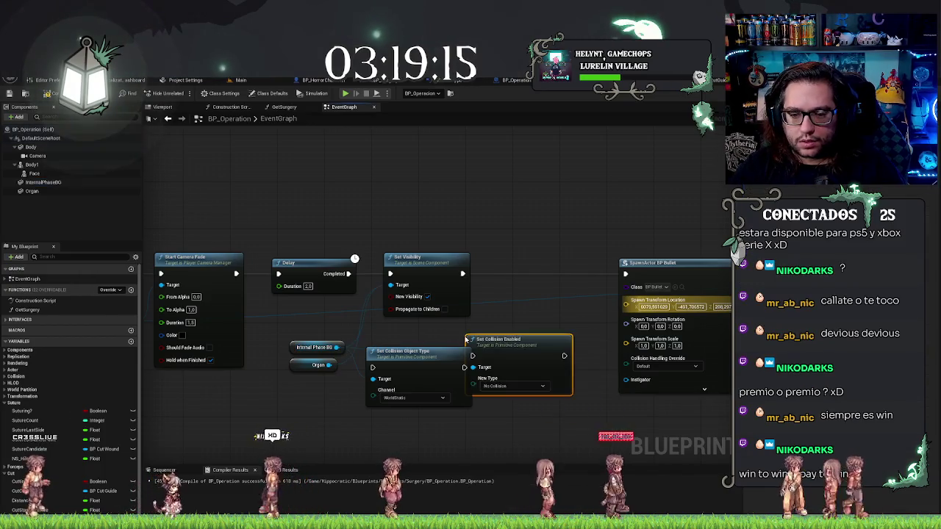
click(504, 387)
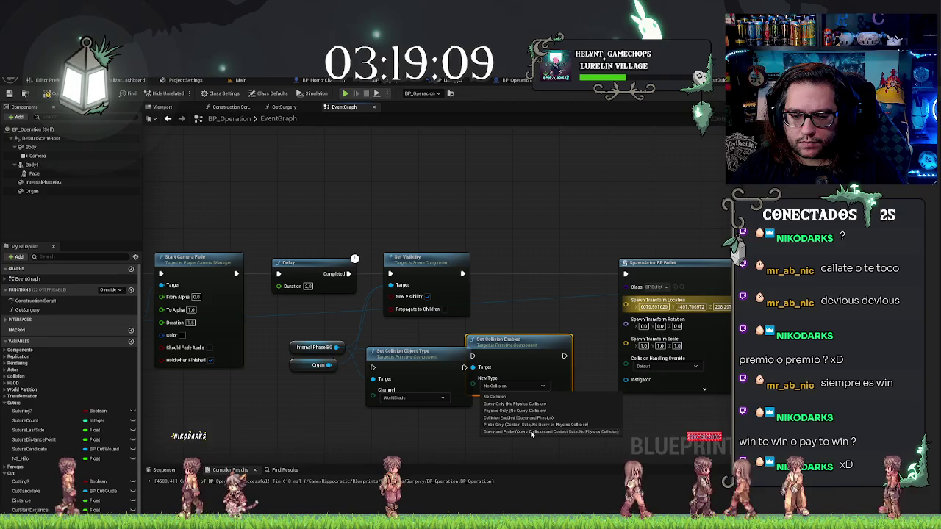
click(519, 405)
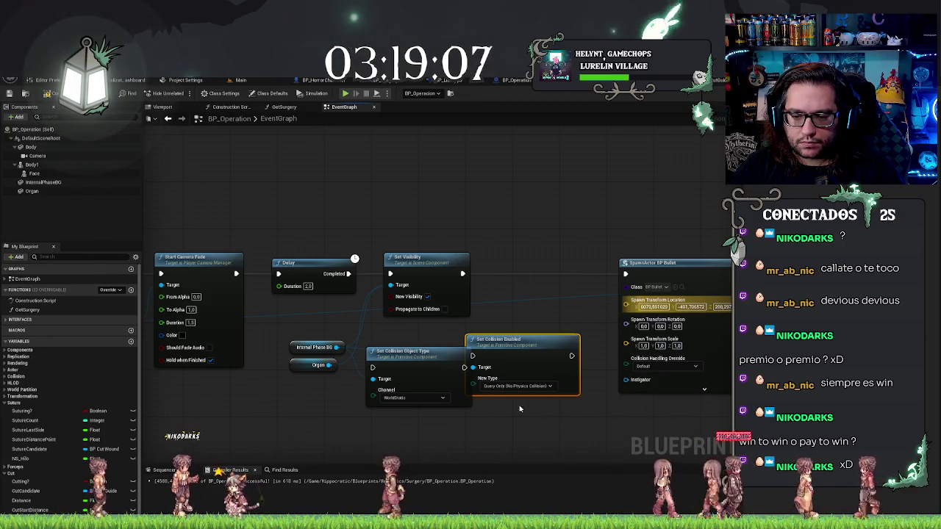
click(518, 387)
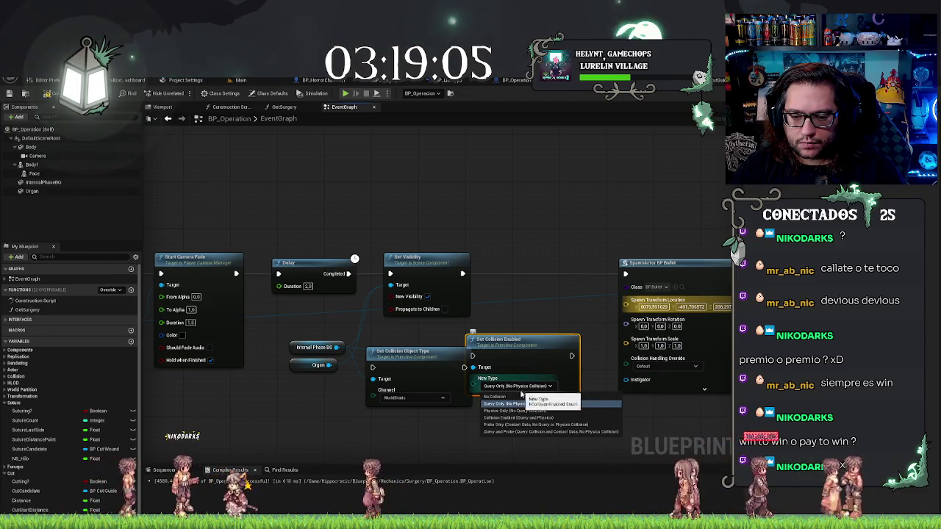
click(526, 433)
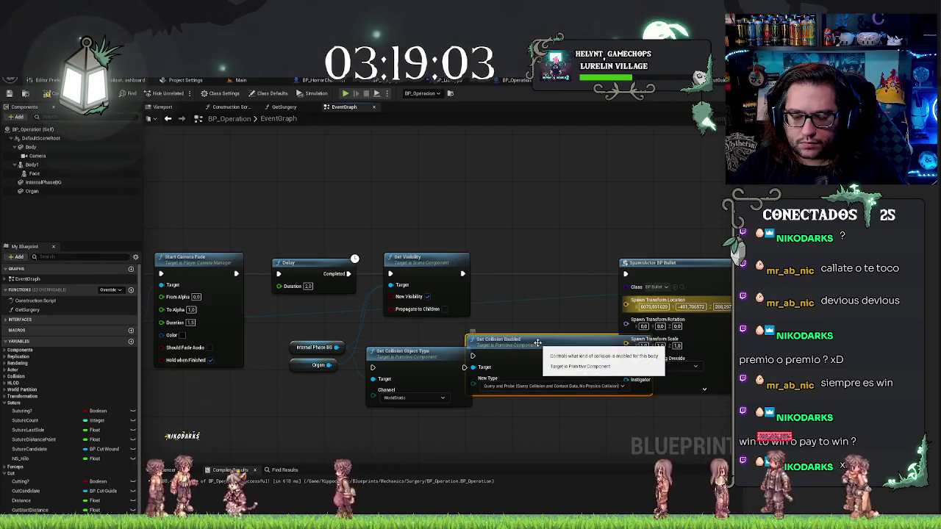
- Shift SpawnActor BP Bullet right and place Set Collision Enabled between it and Set Visibility
mouse_move(536, 348)
mouse_down()
mouse_move(529, 394)
mouse_move(490, 407)
mouse_move(487, 322)
mouse_move(521, 323)
mouse_move(460, 321)
mouse_up()
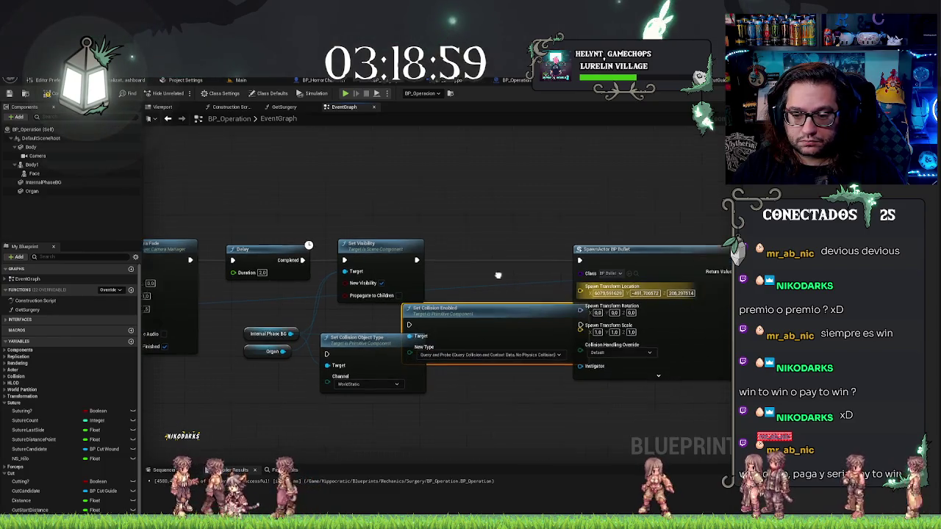
click(601, 273)
drag(601, 274, 684, 274)
drag(507, 312, 552, 247)
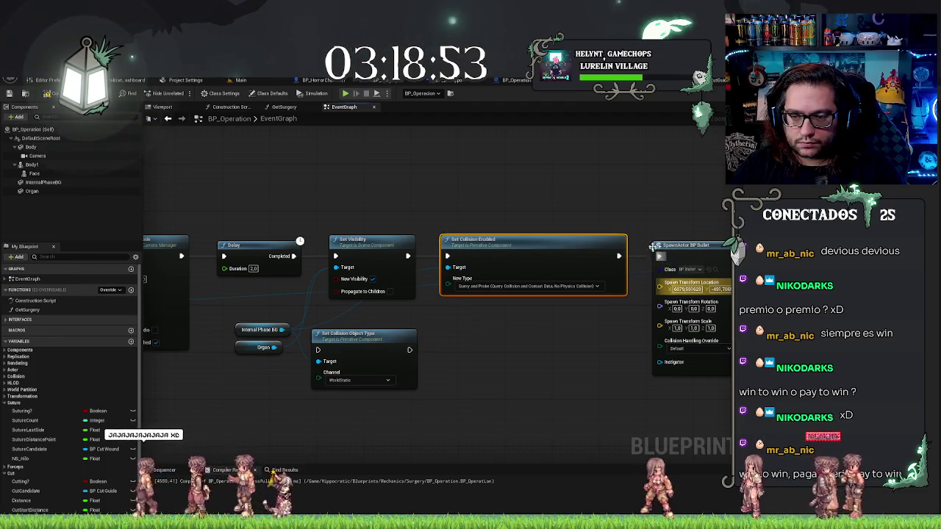
- Delete the Set Collision Object Type node and link the Organ reference into the collision node
scroll(542, 363, down, 1)
click(439, 382)
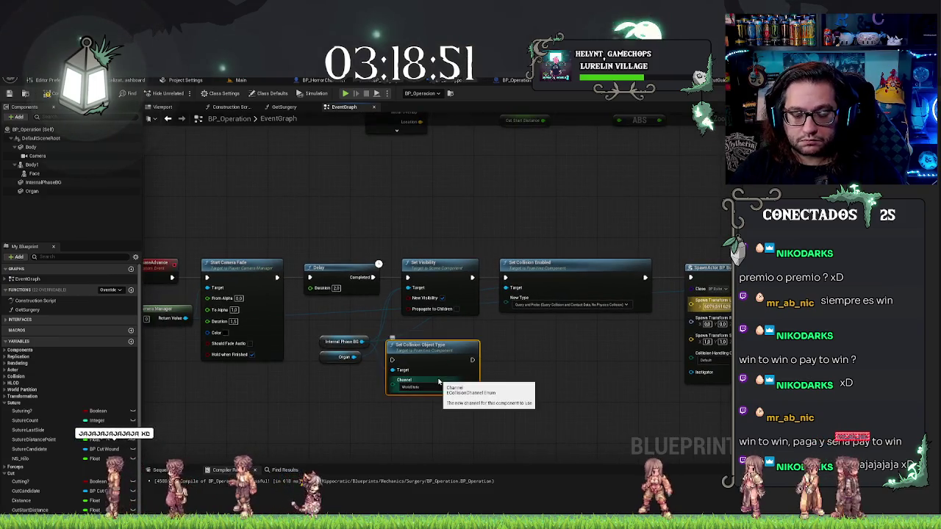
key(Delete)
drag(353, 356, 506, 298)
- Add a Phase Advance node after Destroy Actor, then return to the Main level
scroll(554, 315, down, 3)
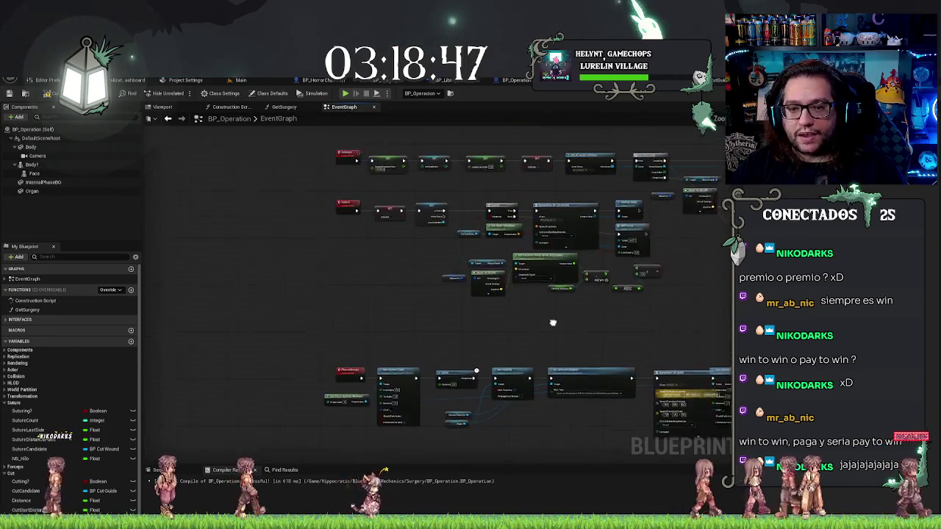
scroll(380, 384, up, 3)
mouse_move(342, 232)
mouse_down()
mouse_move(424, 344)
mouse_move(610, 336)
mouse_move(505, 378)
mouse_up()
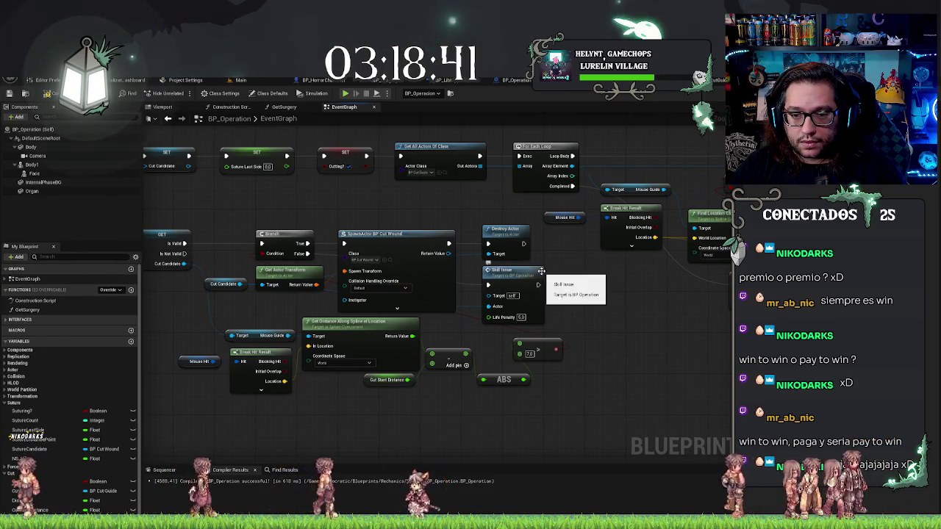
scroll(617, 315, down, 4)
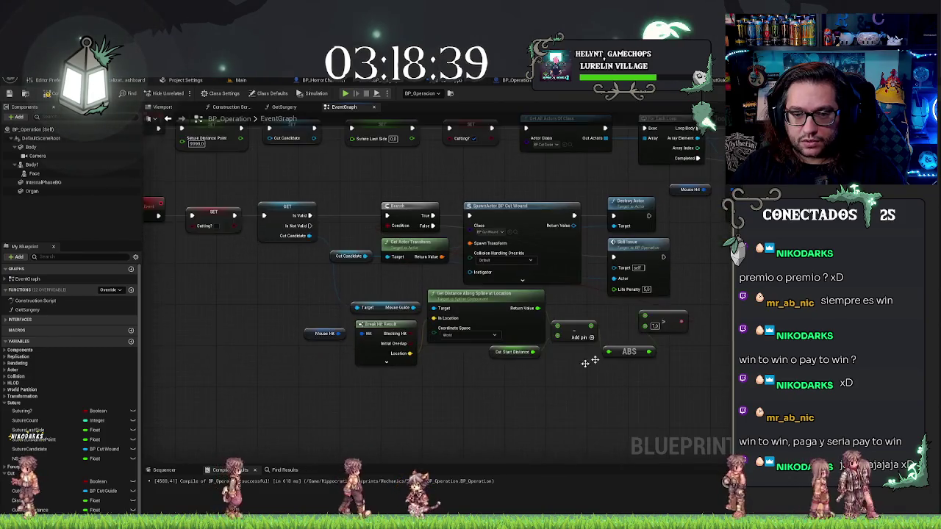
drag(242, 248, 685, 378)
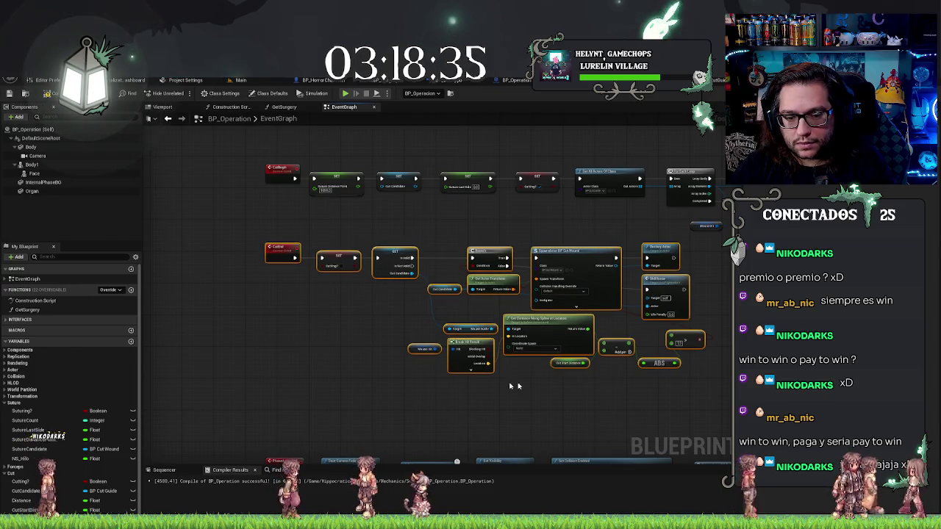
drag(353, 372, 372, 262)
scroll(559, 234, down, 2)
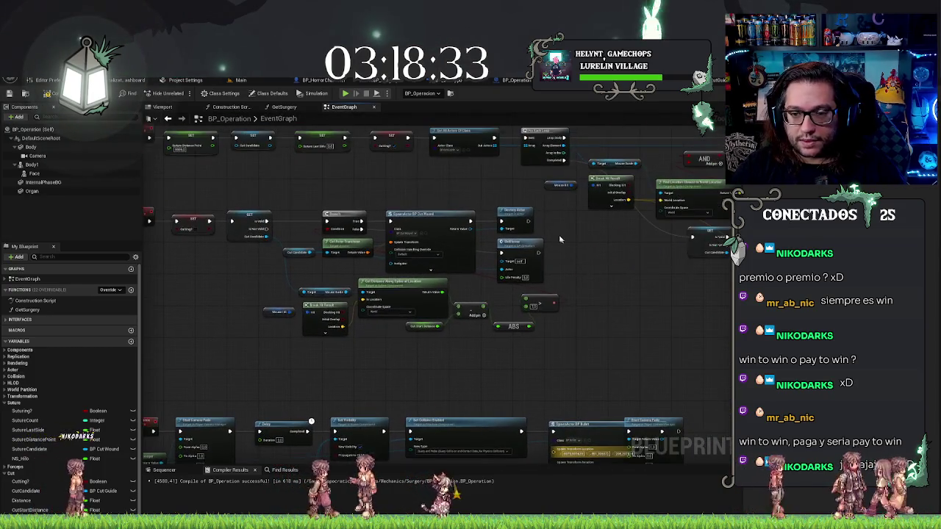
scroll(620, 205, up, 2)
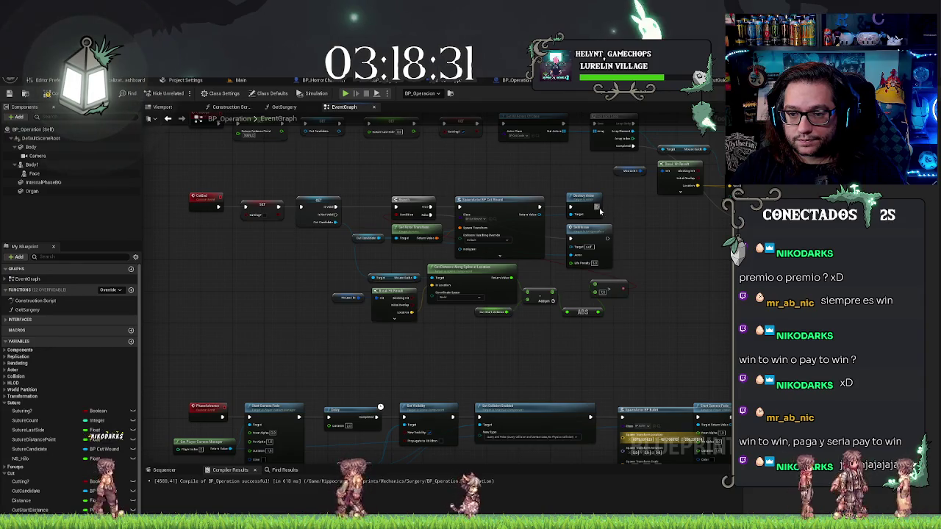
drag(645, 223, 645, 220)
text(phase)
key(Return)
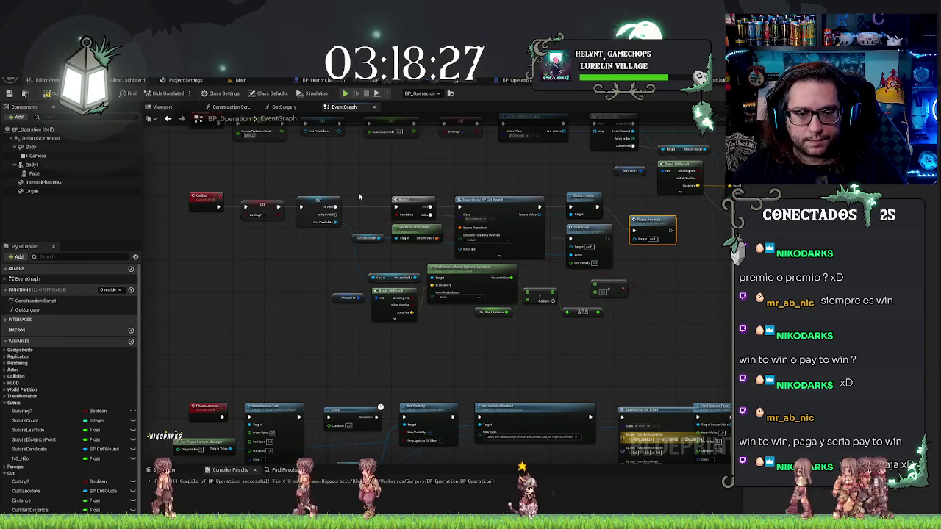
drag(359, 197, 398, 233)
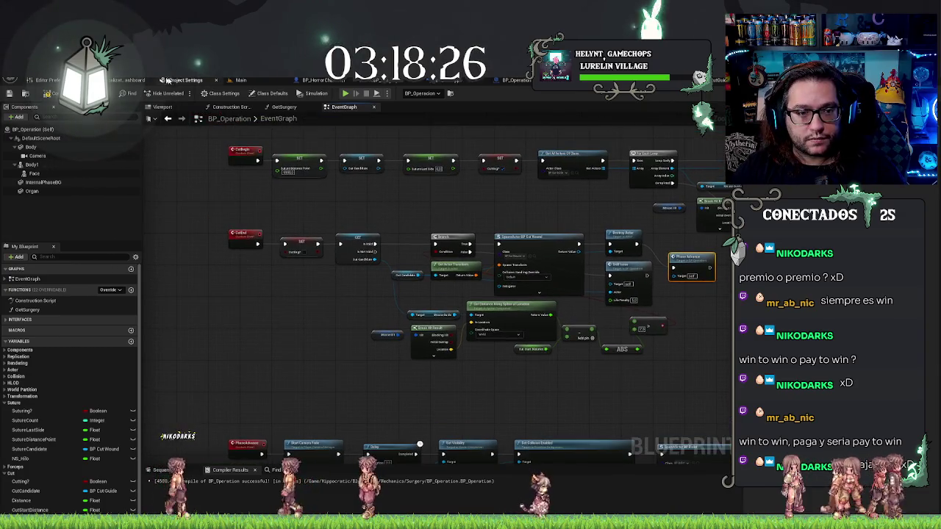
click(243, 80)
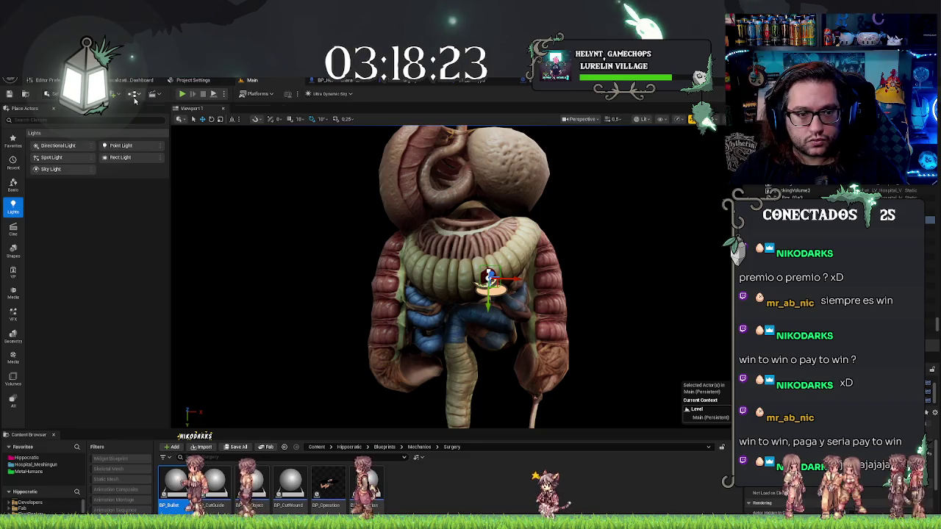
- Start a playtest and suture the upper torso, right flank and vertical incisions
click(181, 94)
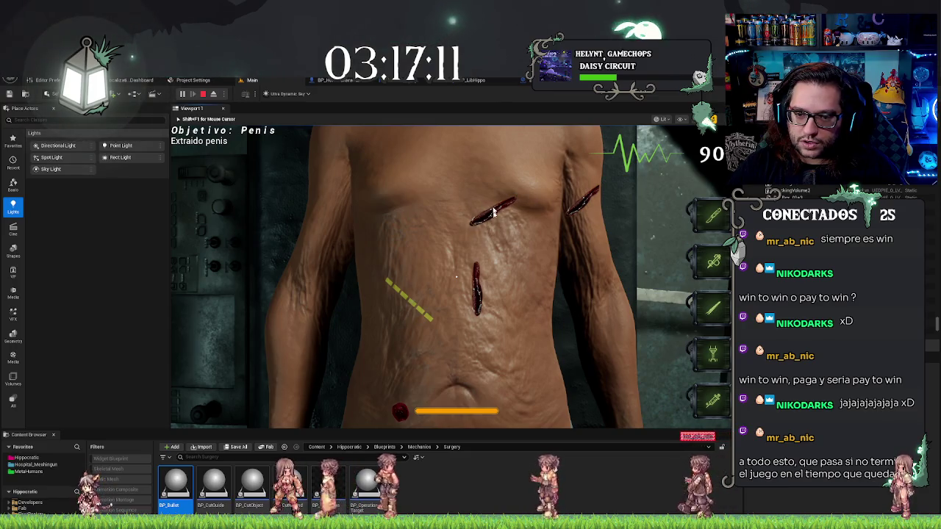
click(502, 203)
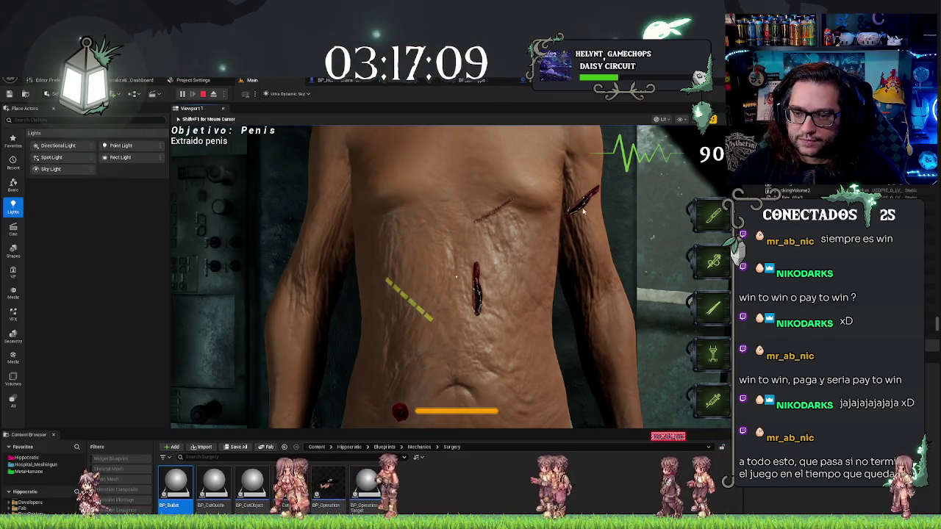
click(583, 209)
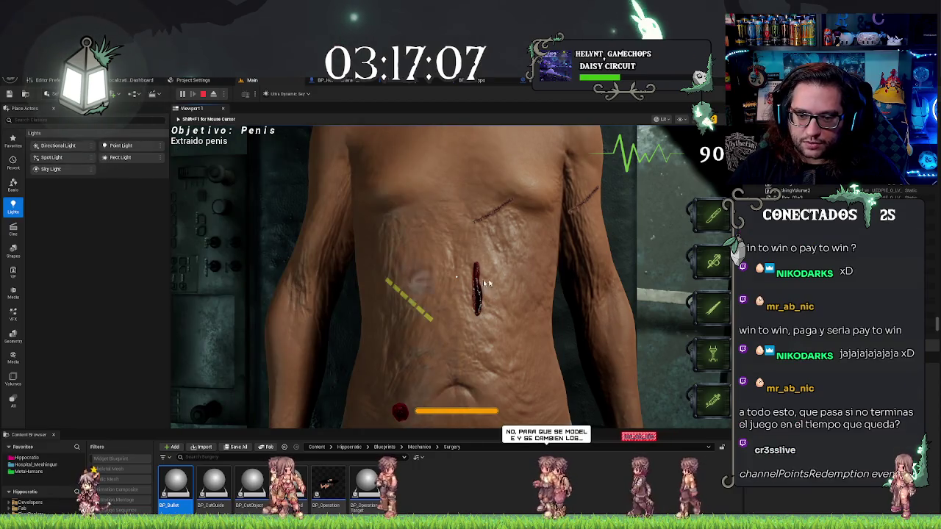
click(479, 285)
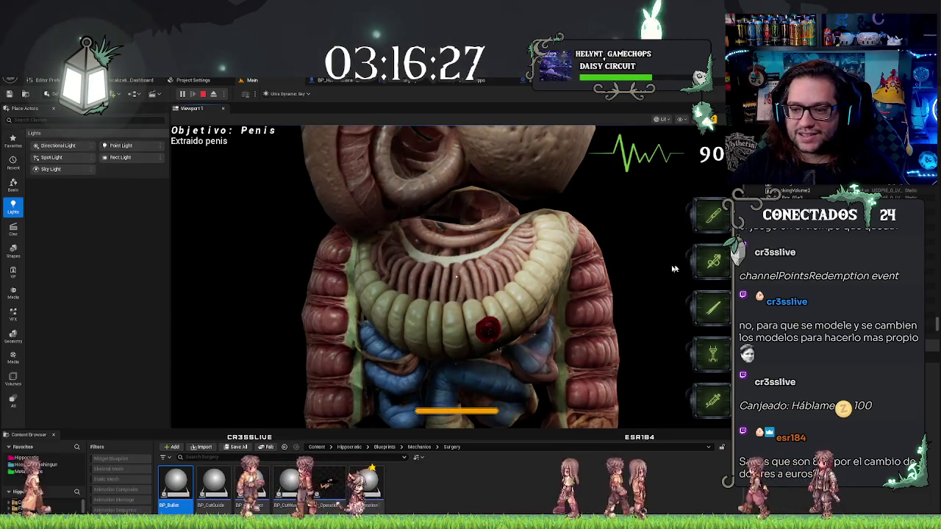
- Repeatedly operate on the red wound spot on the intestines
click(493, 331)
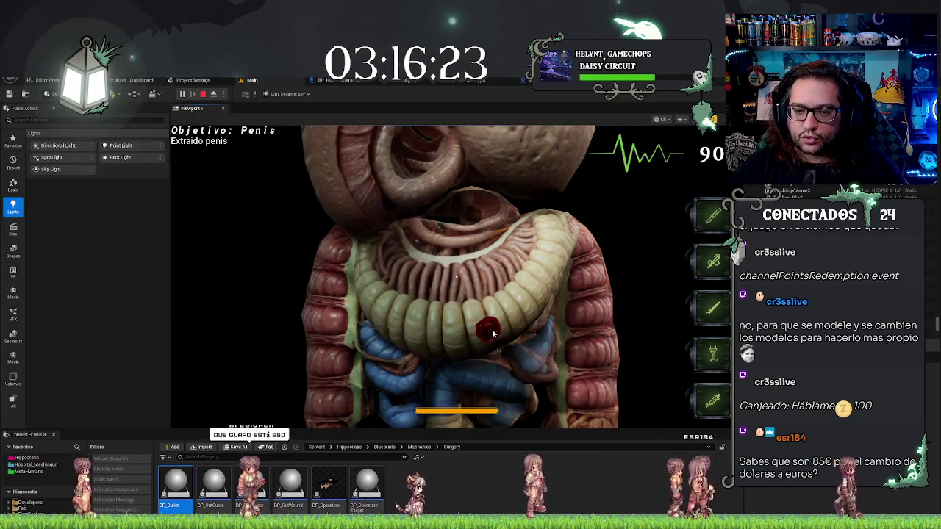
click(491, 333)
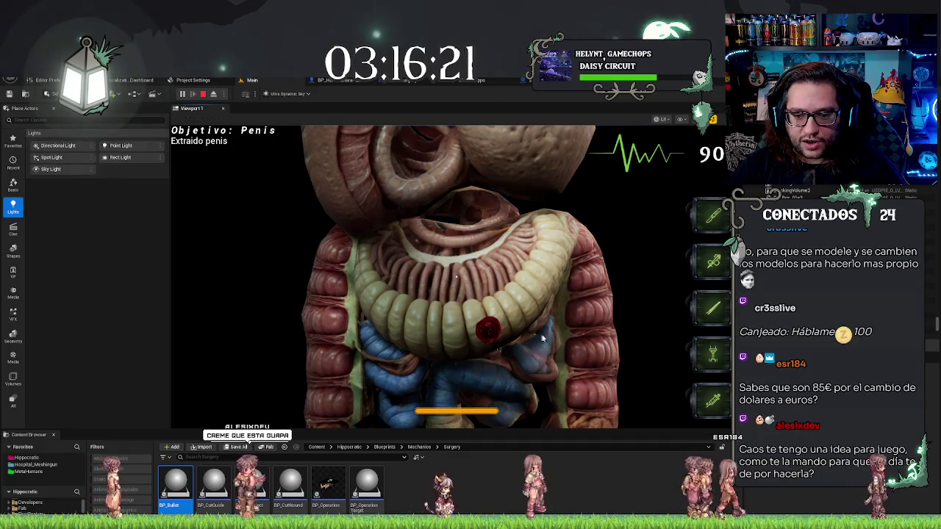
click(485, 325)
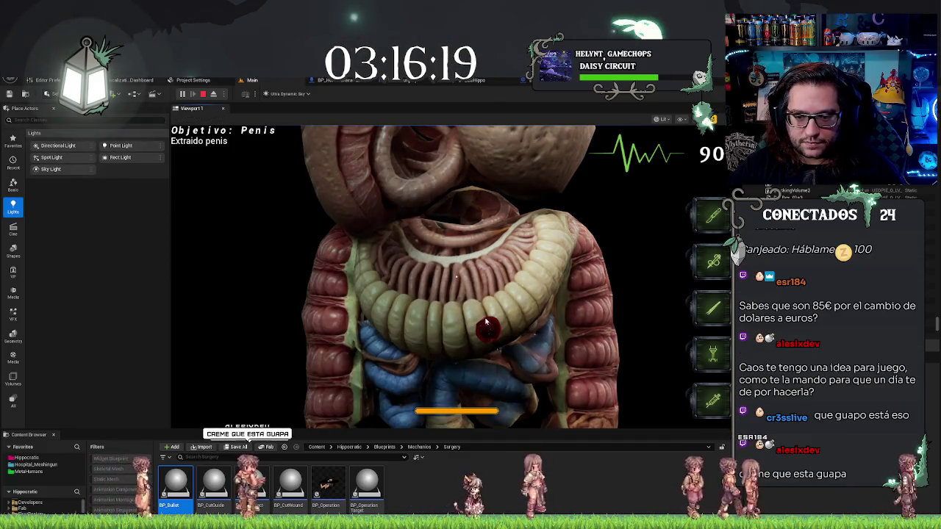
click(485, 342)
click(484, 322)
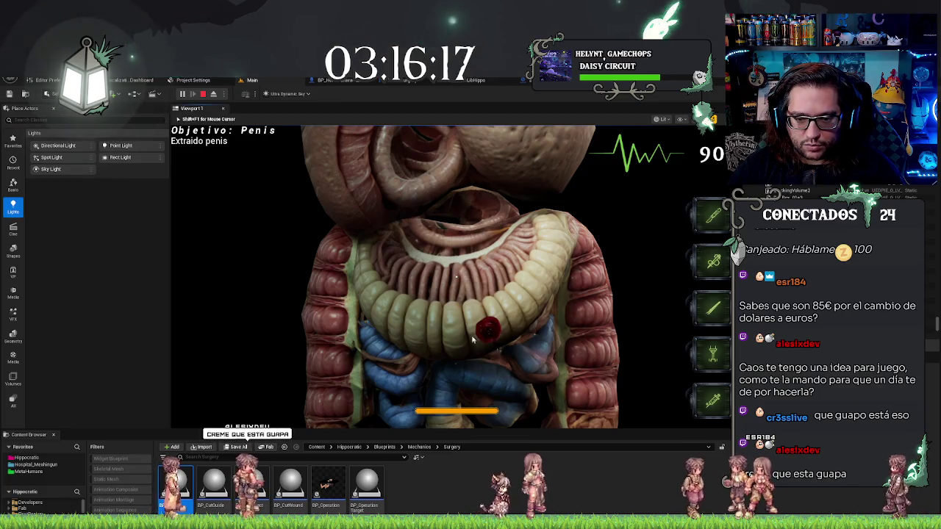
click(480, 318)
click(486, 331)
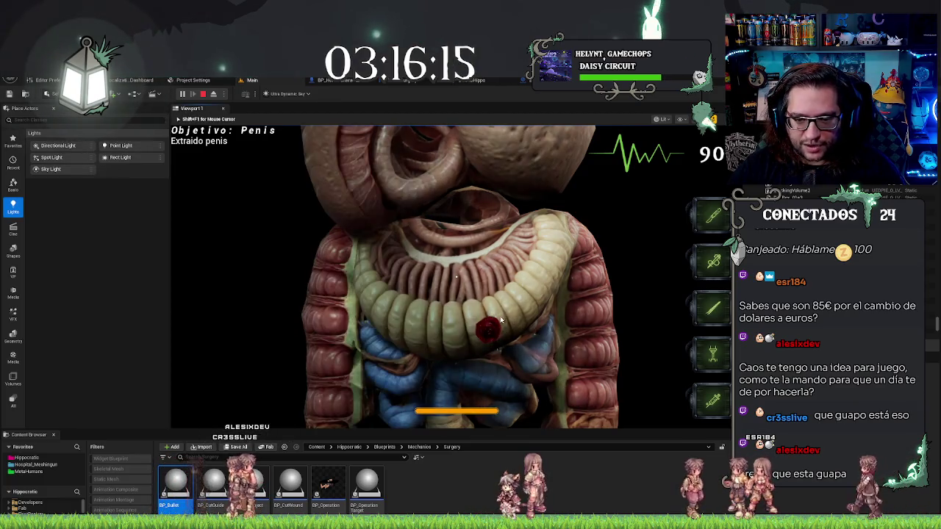
click(486, 333)
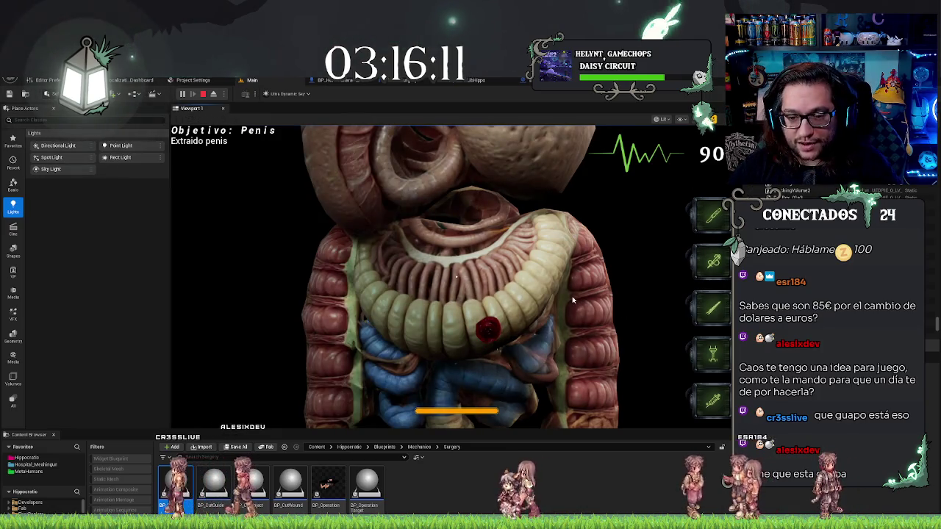
- Eject from the game camera with F8 and select the organ model in the level
key(F8)
click(470, 302)
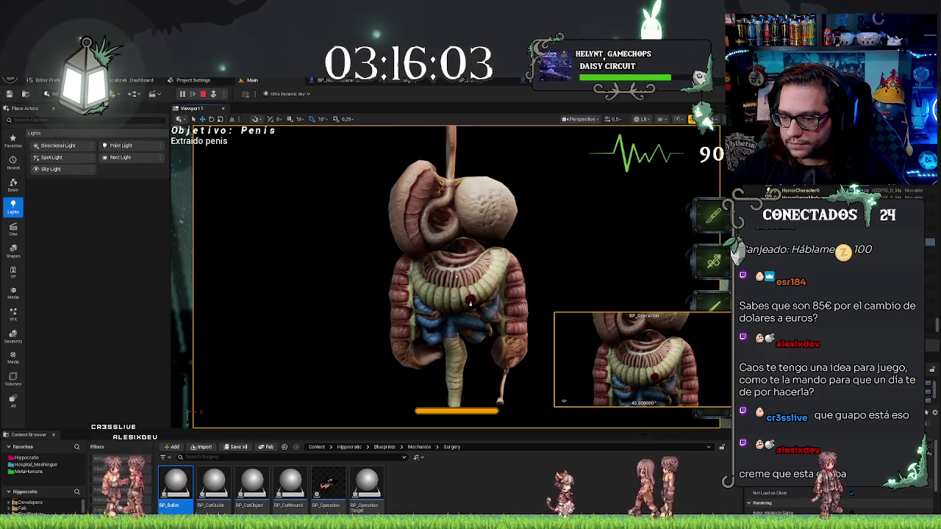
click(470, 303)
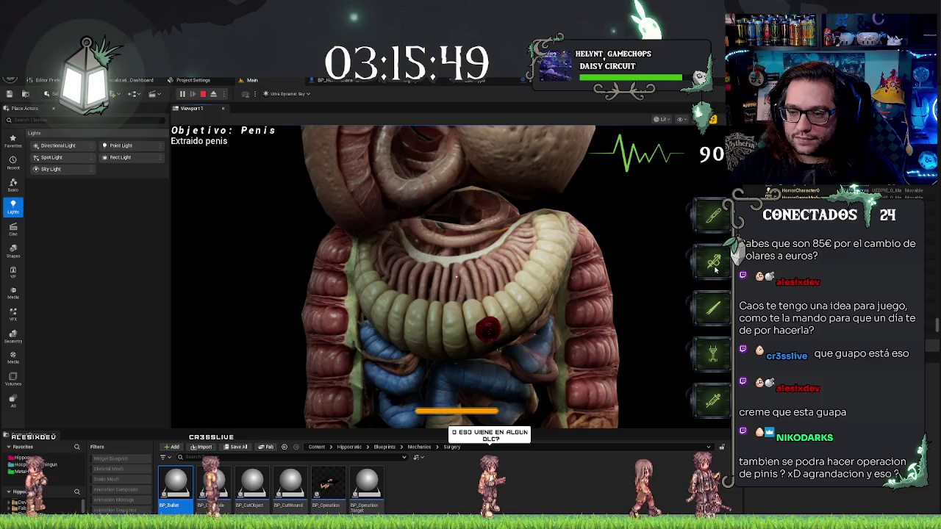
click(715, 269)
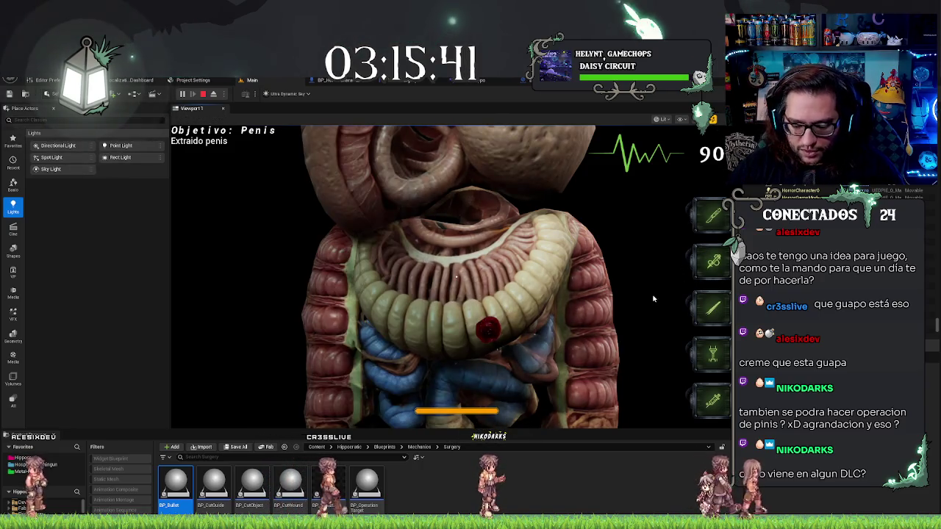
key(F8)
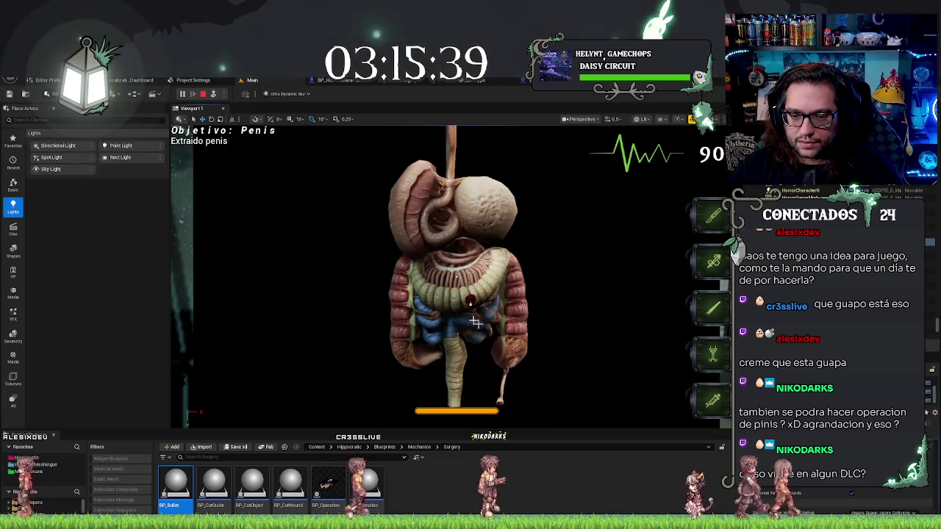
click(503, 334)
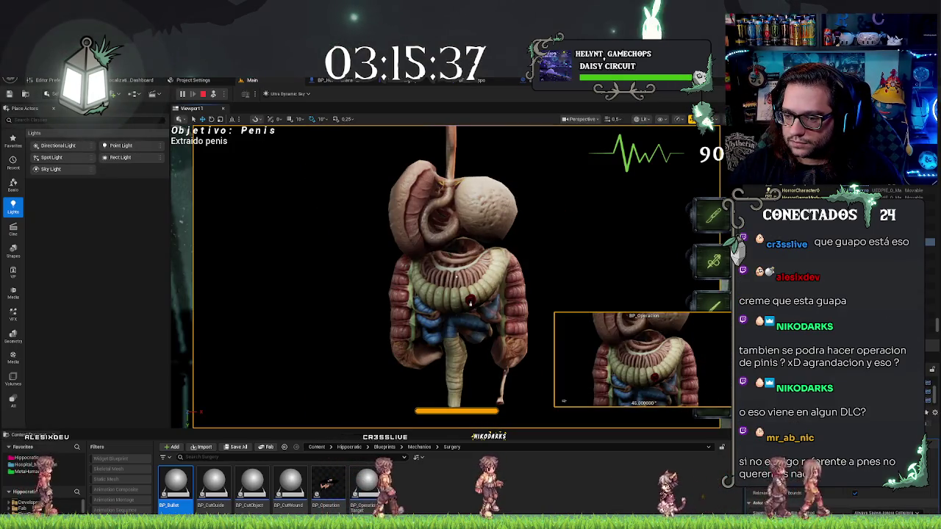
click(430, 335)
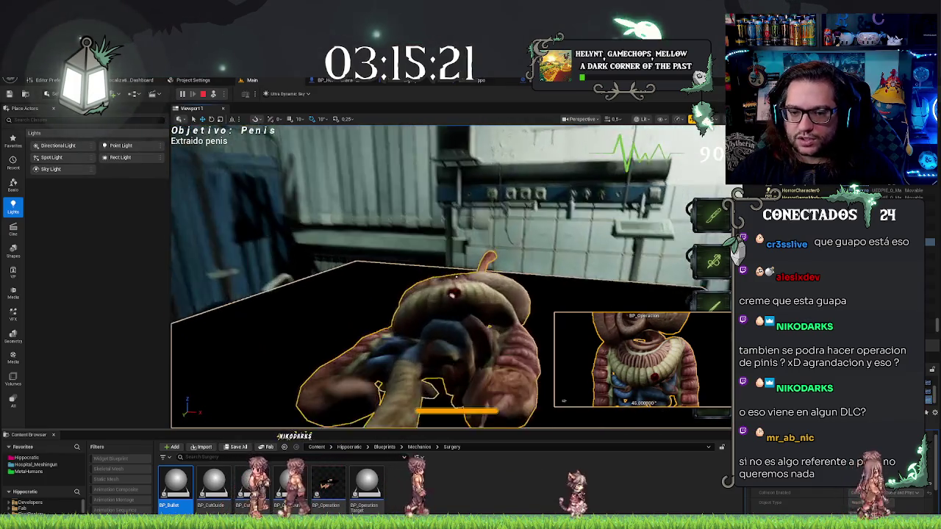
- Turn on collision display in the viewport, then end the playtest
click(660, 119)
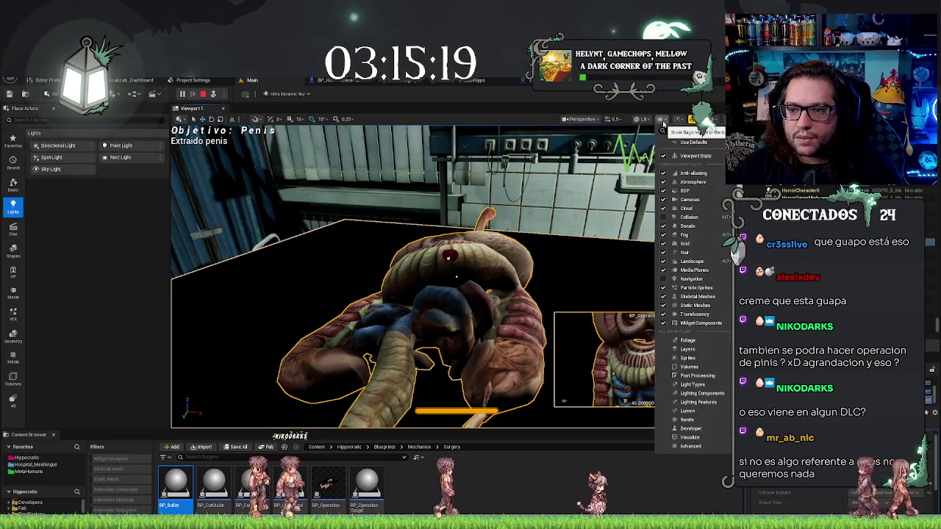
click(683, 218)
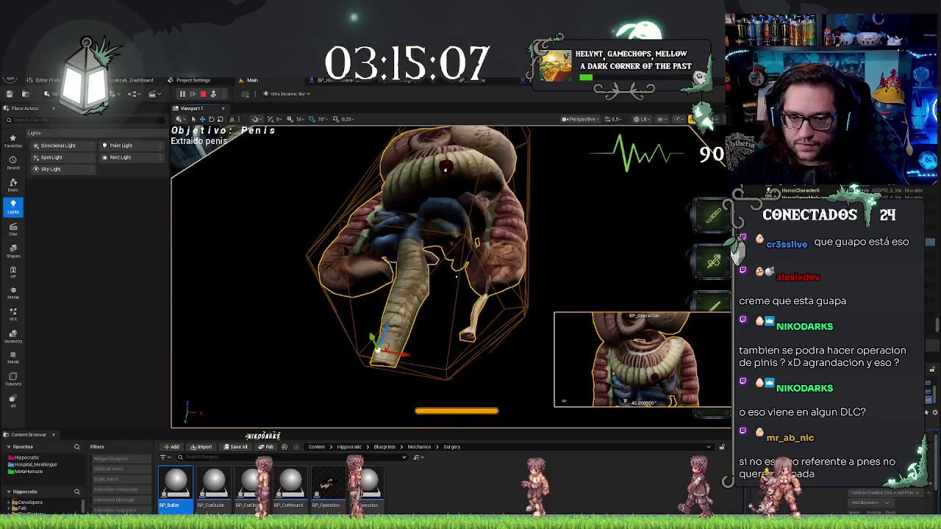
key(Escape)
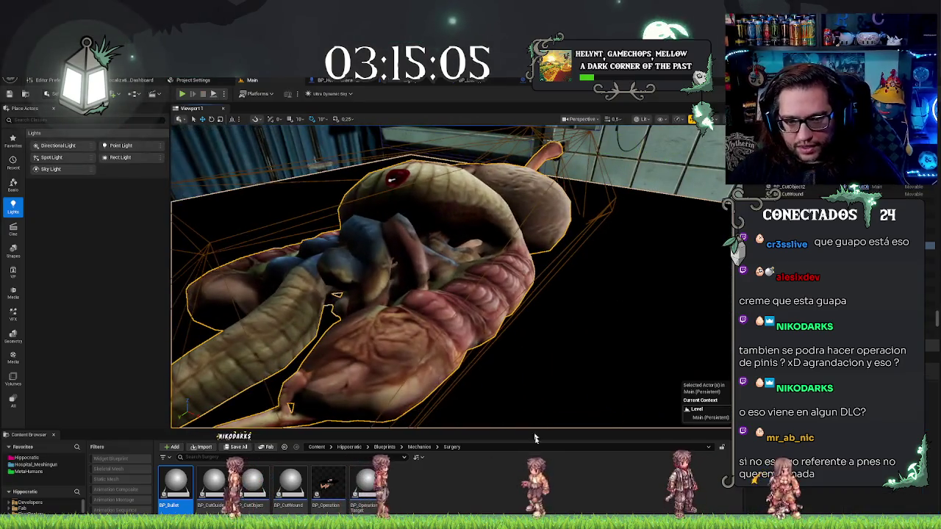
- Reselect the organ model and browse to its mesh asset in the Meshes folder
click(392, 175)
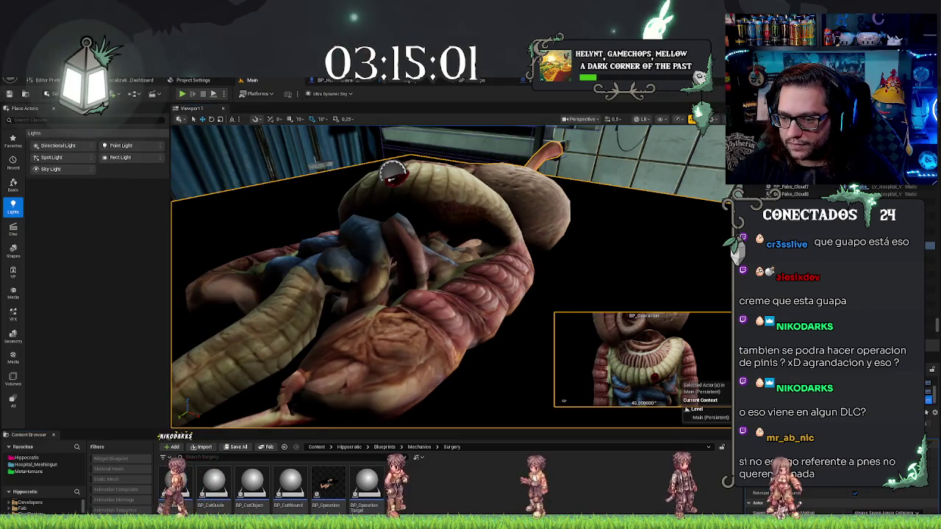
click(336, 295)
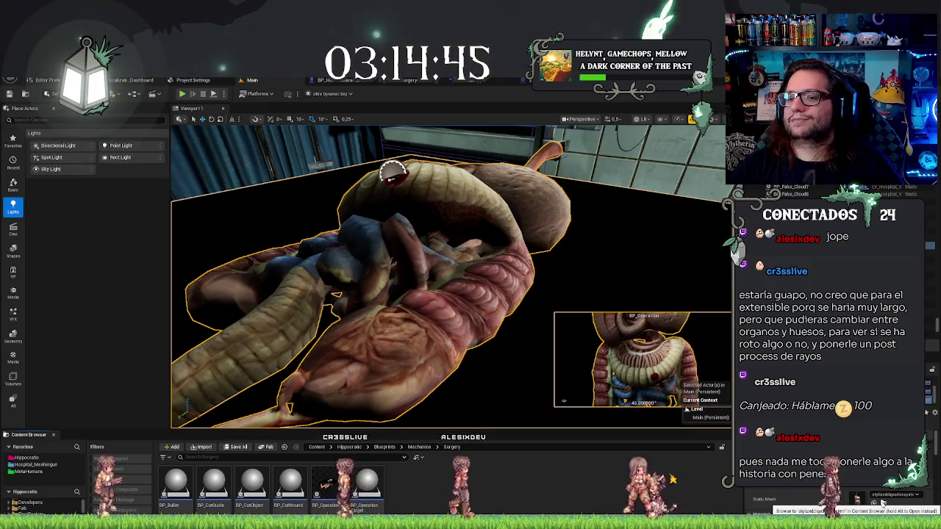
click(882, 503)
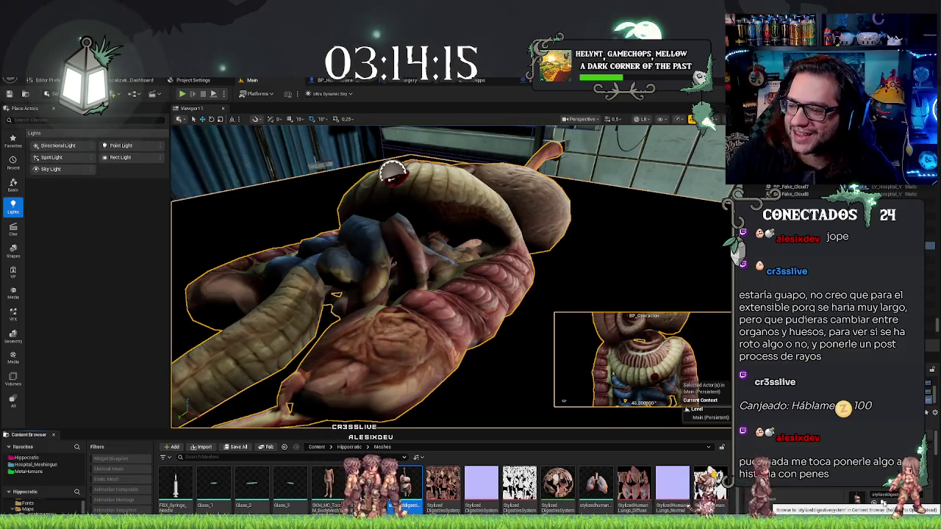
- Frame the selected organ model with F and orbit to view the organs frontally
key(f)
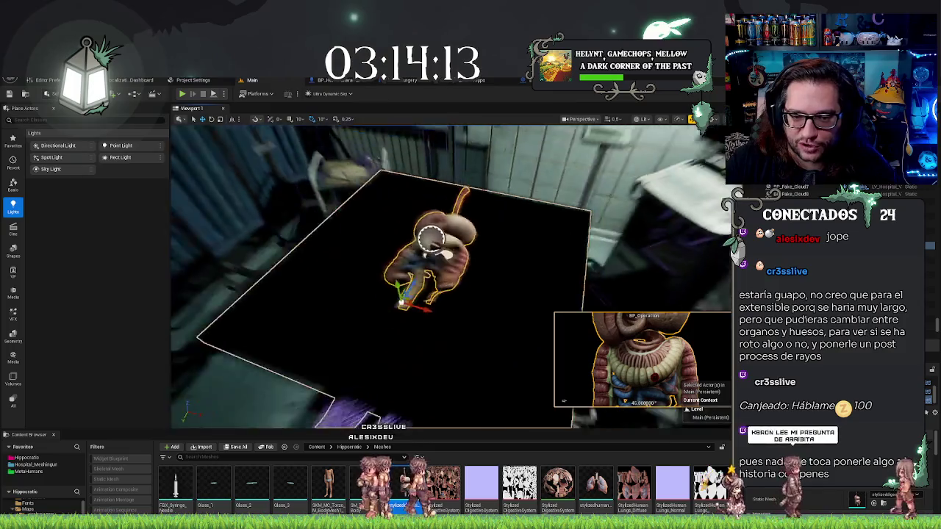
drag(431, 237, 465, 316)
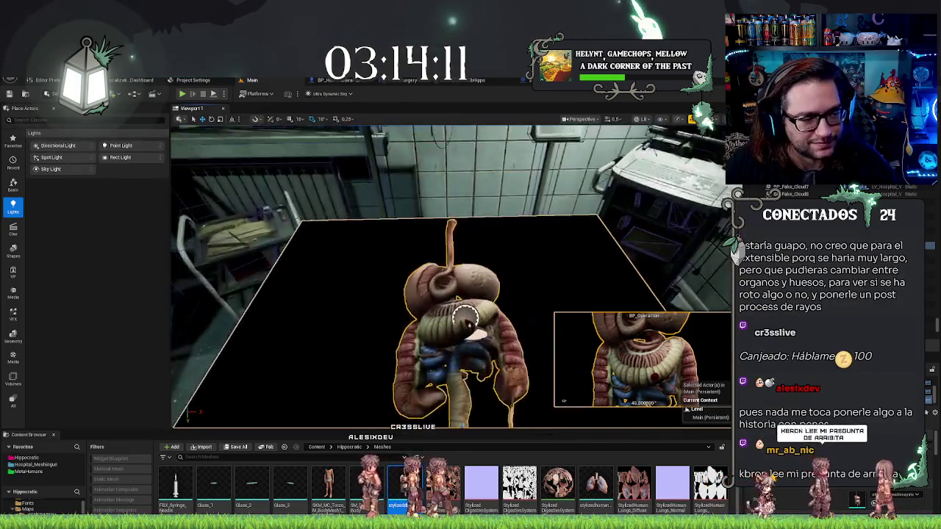
scroll(464, 316, up, 5)
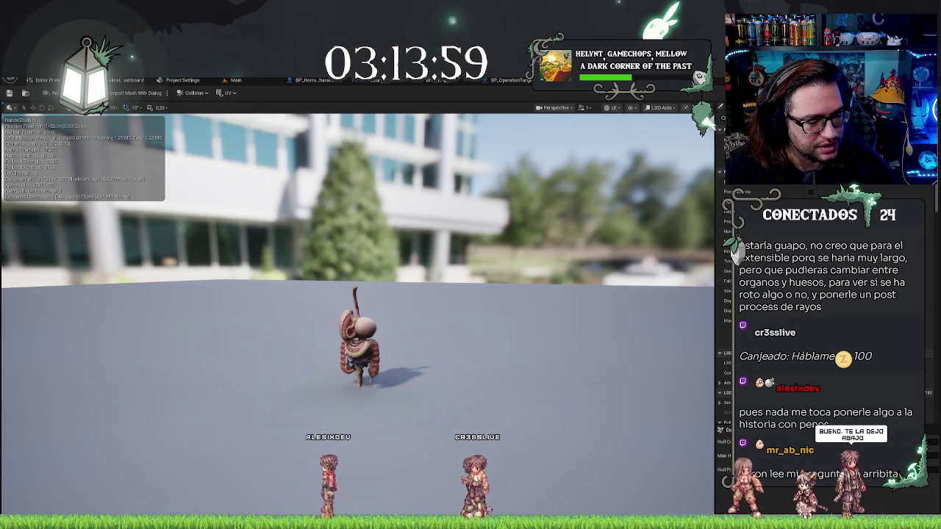
- Review the options in the Static Mesh Editor's Collision menu
scroll(358, 331, up, 6)
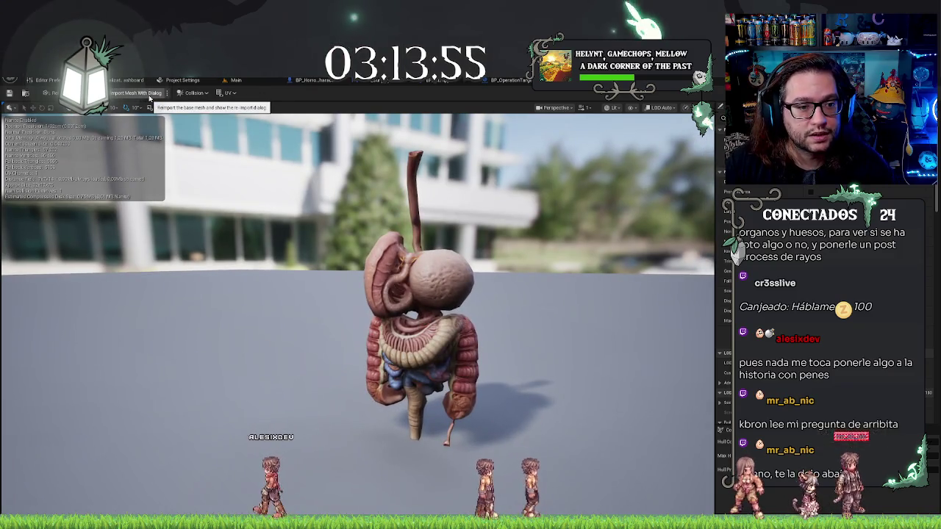
click(193, 92)
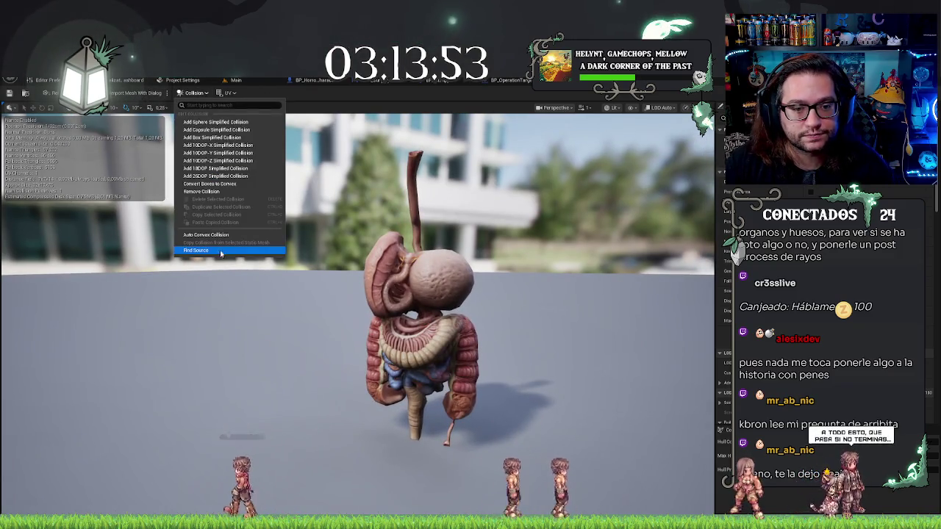
click(201, 192)
click(195, 94)
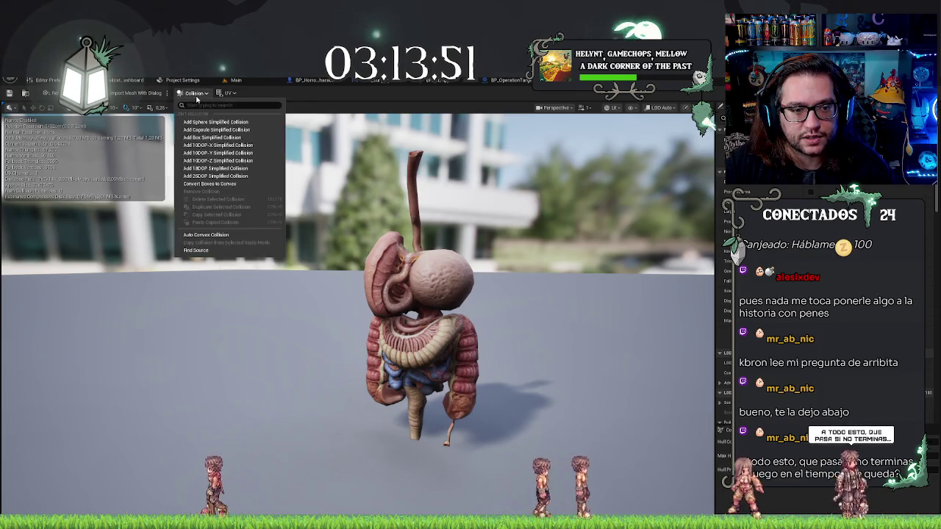
click(196, 250)
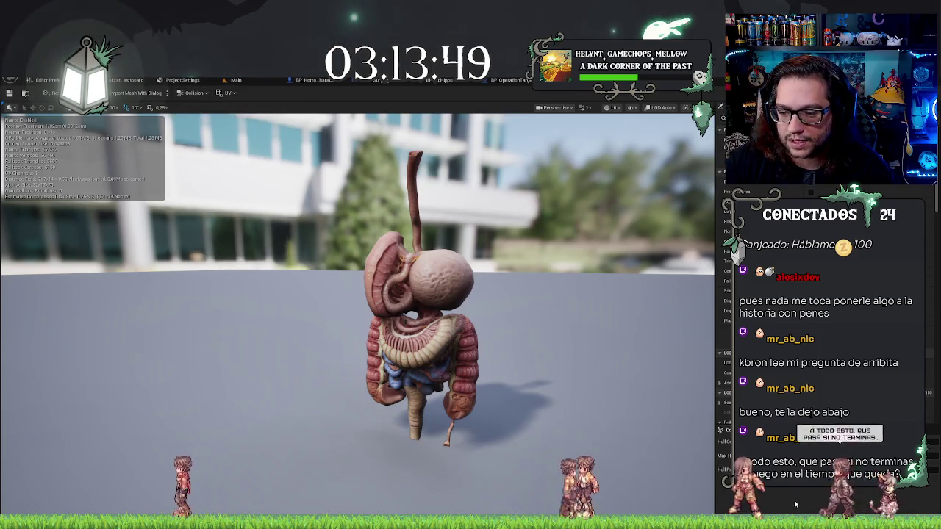
- Enable Show > Complex Collision and orbit around the intestines mesh
click(630, 107)
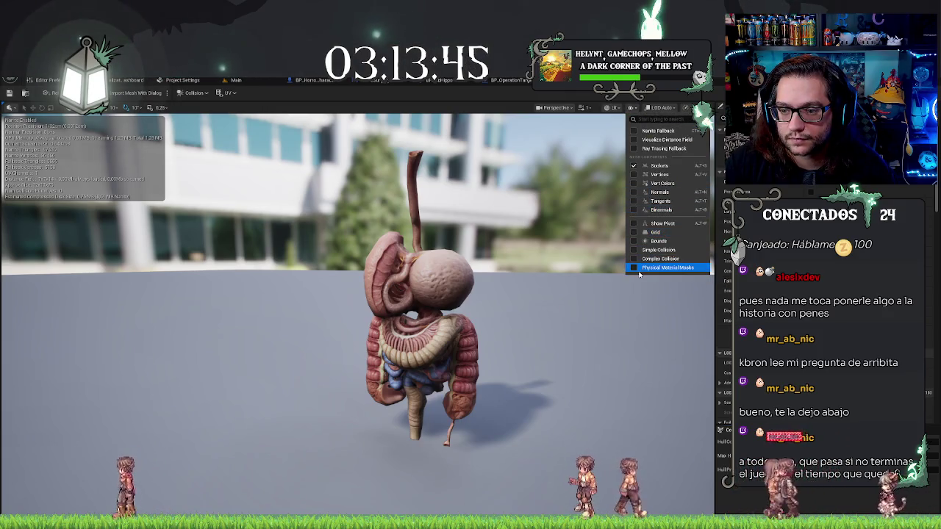
click(634, 259)
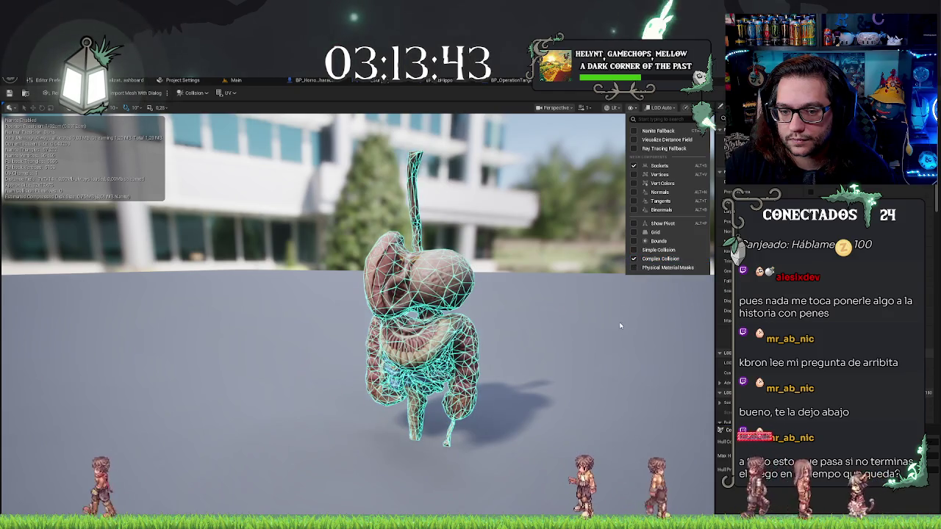
drag(514, 331, 294, 331)
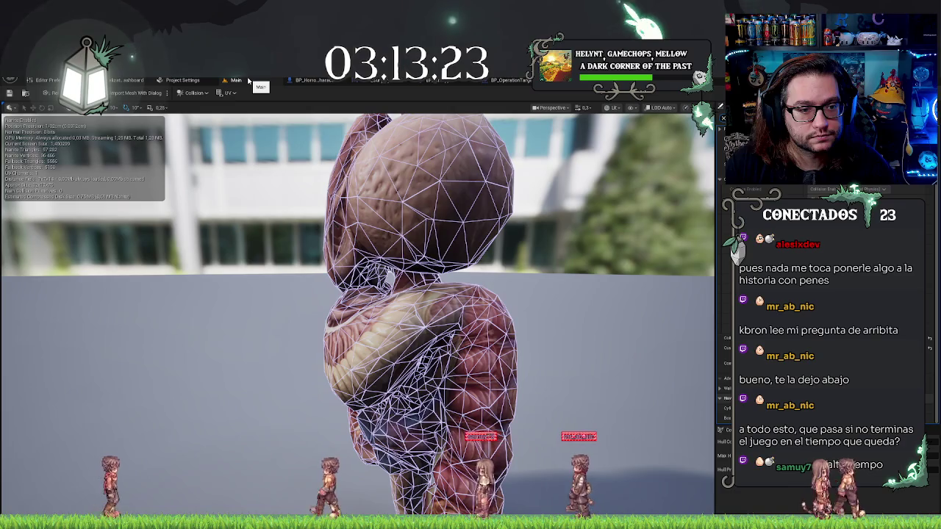
- Return to the Main level and inspect the placed organs and the Show display options
click(249, 81)
drag(456, 193, 638, 119)
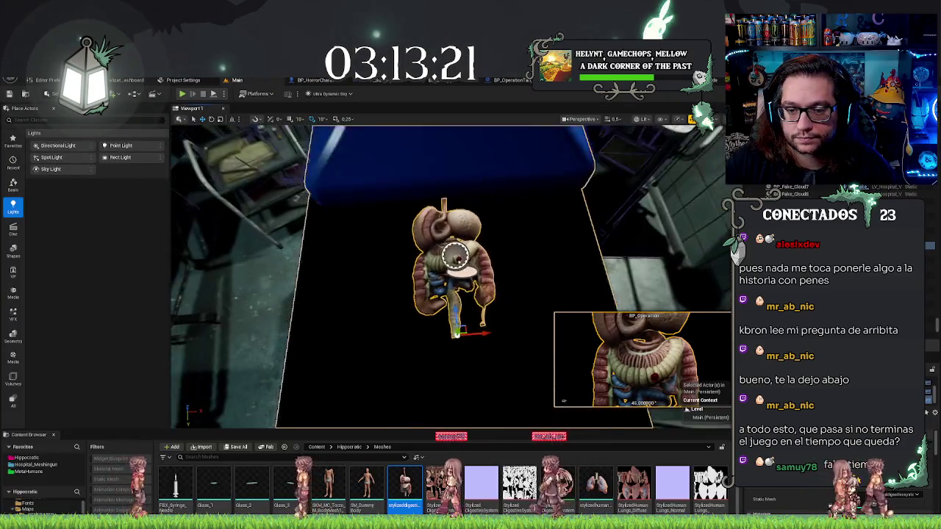
click(660, 119)
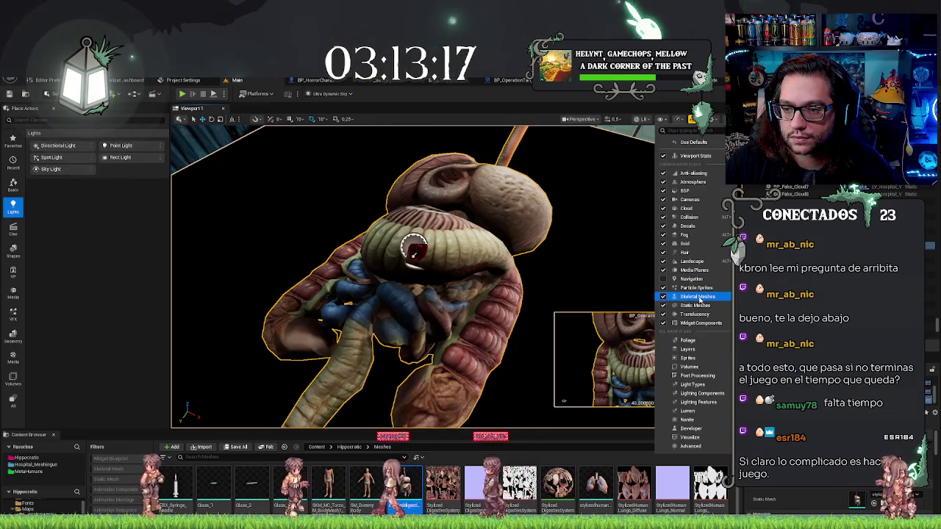
drag(441, 280, 485, 280)
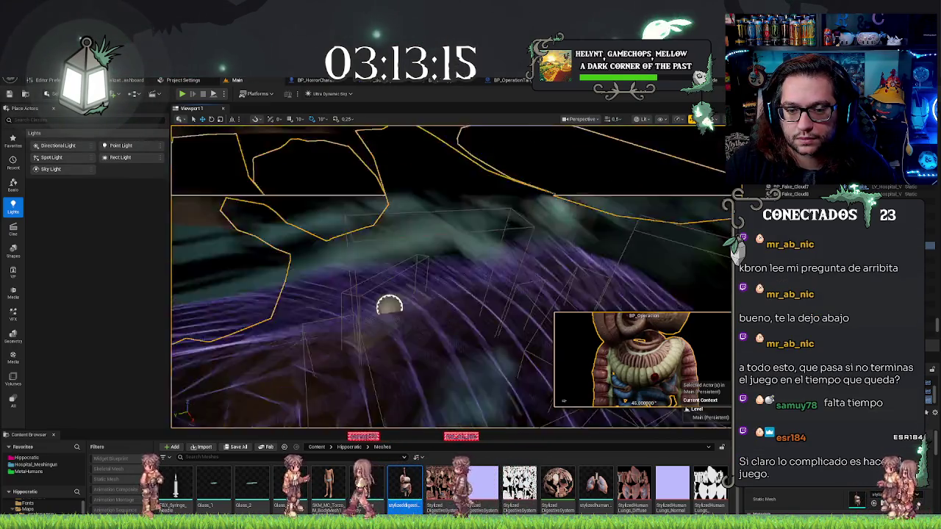
mouse_move(390, 305)
mouse_down()
mouse_move(452, 225)
mouse_move(380, 187)
mouse_move(485, 259)
mouse_move(515, 230)
mouse_up()
- Switch between the organ mesh editor and the level to compare the organs
key(ctrl+e)
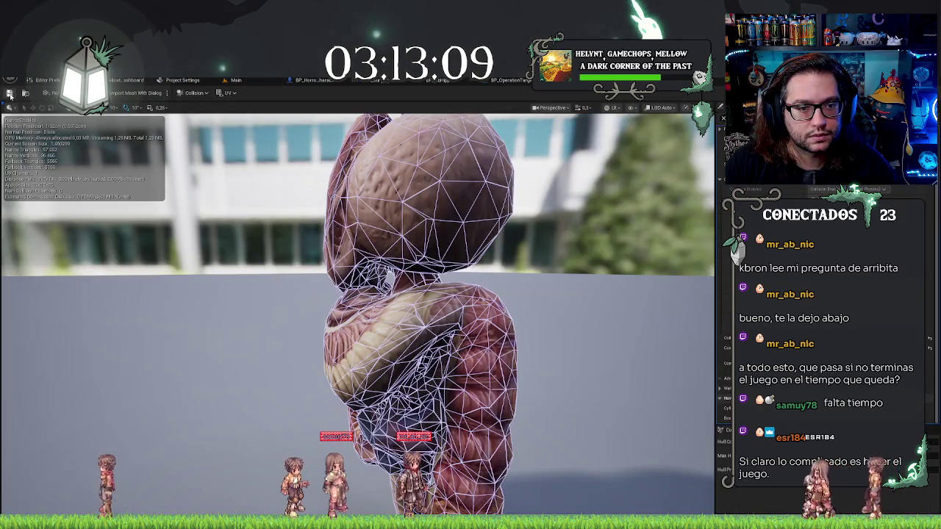
click(236, 79)
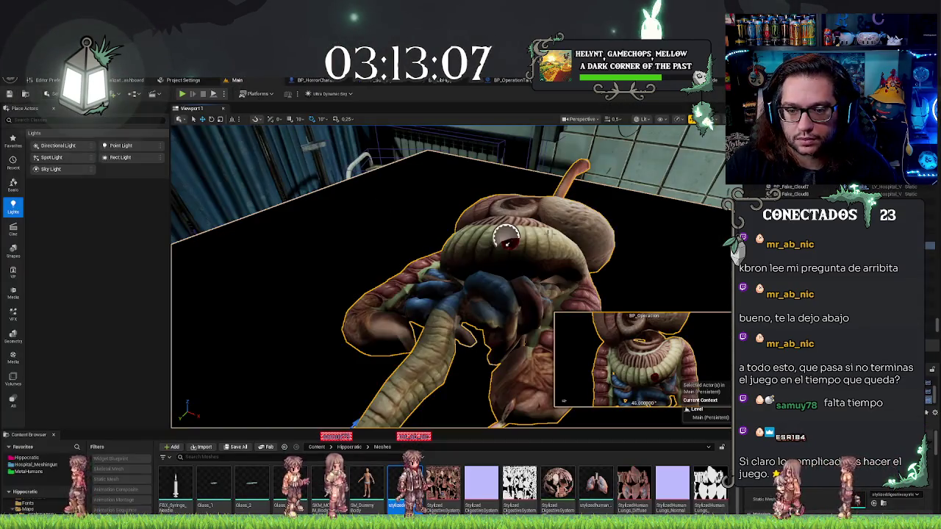
key(ctrl+e)
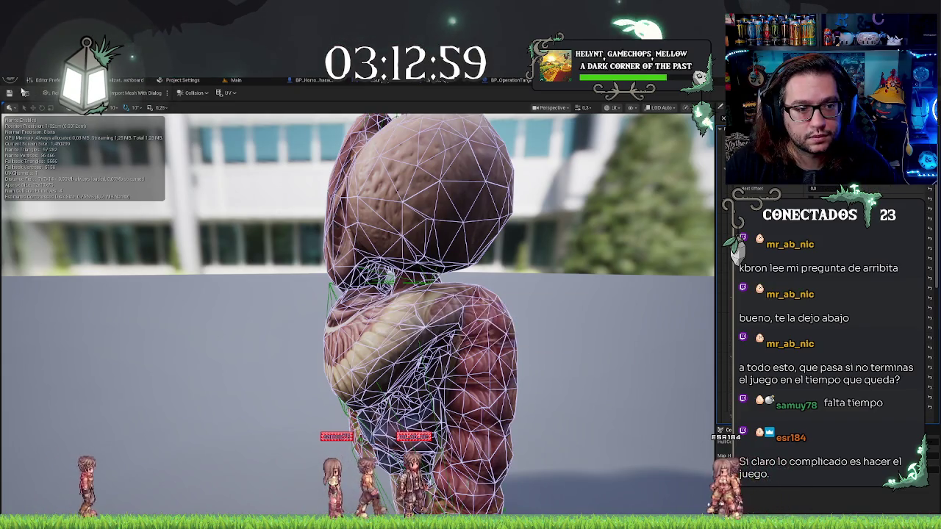
click(234, 79)
mouse_move(506, 235)
mouse_down()
mouse_move(392, 245)
mouse_move(366, 256)
mouse_up()
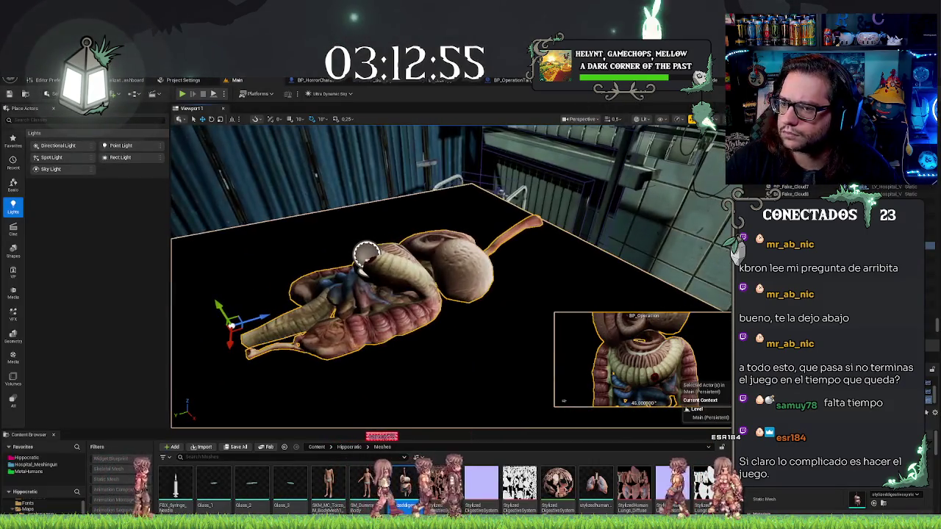
- Recheck the level's display options, then open the mesh's collision-generation options
click(662, 119)
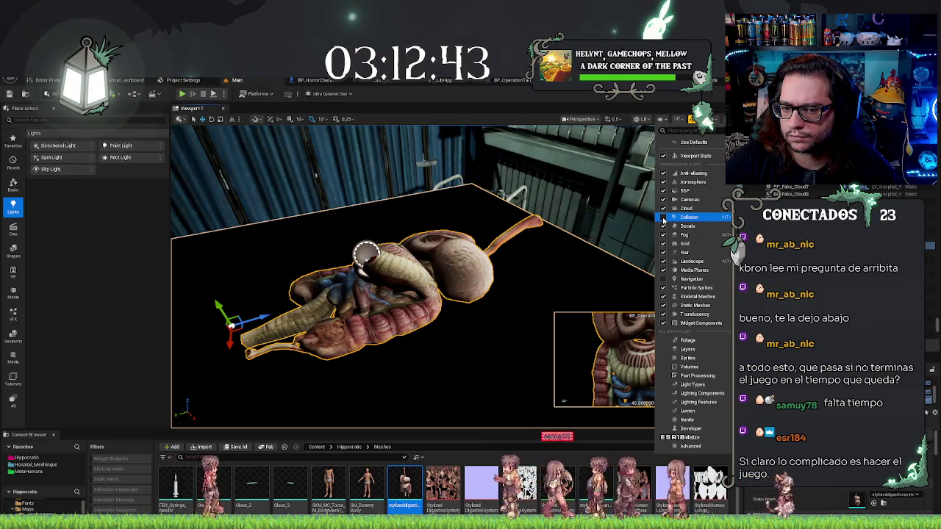
key(Escape)
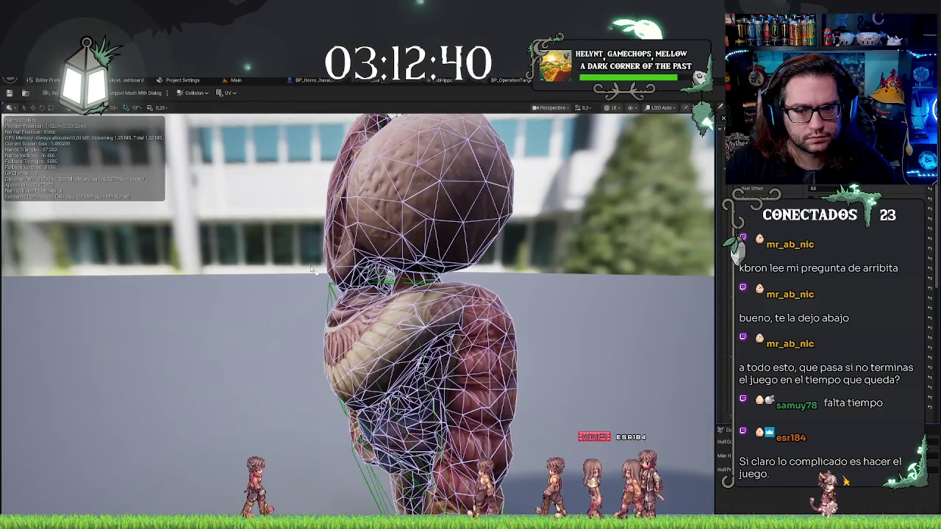
drag(312, 270, 117, 115)
click(178, 96)
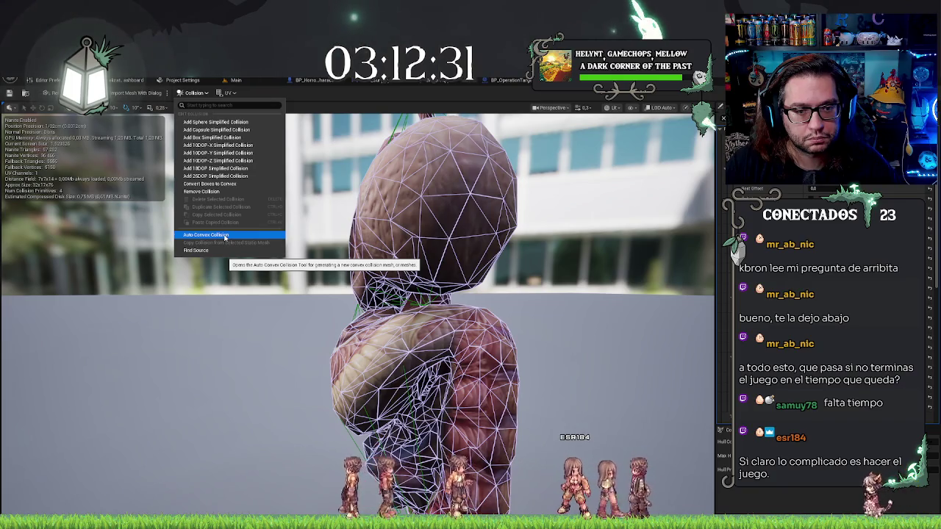
- Dismiss the Collision menu, orbit the organ's collision wireframe, and go back to the Main level
click(225, 236)
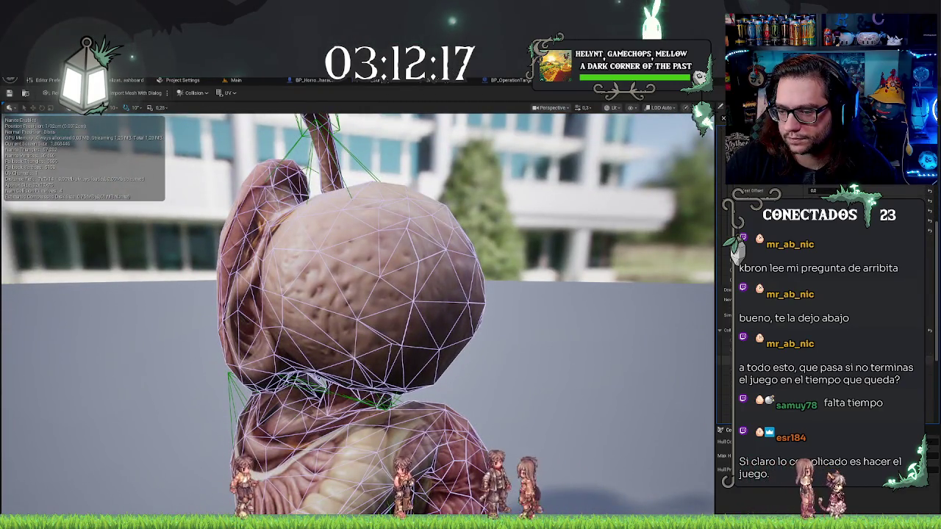
drag(515, 370, 434, 370)
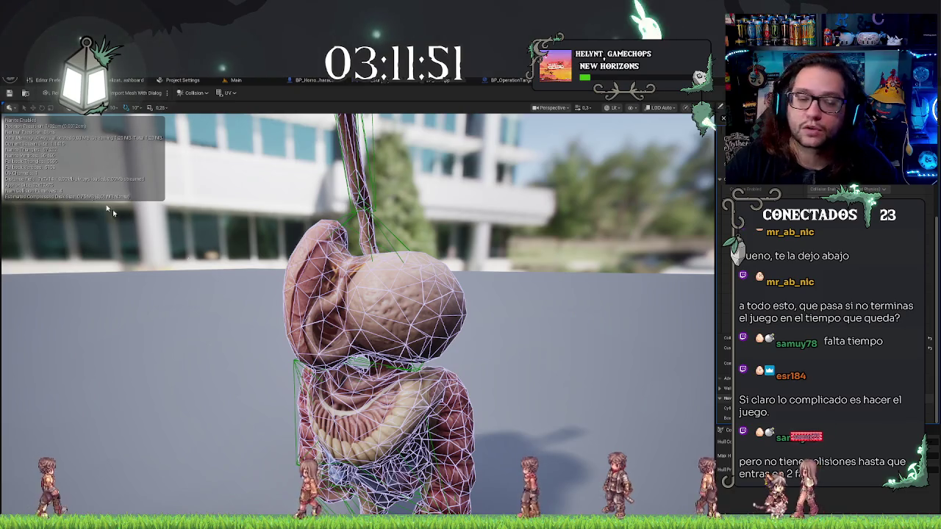
click(25, 93)
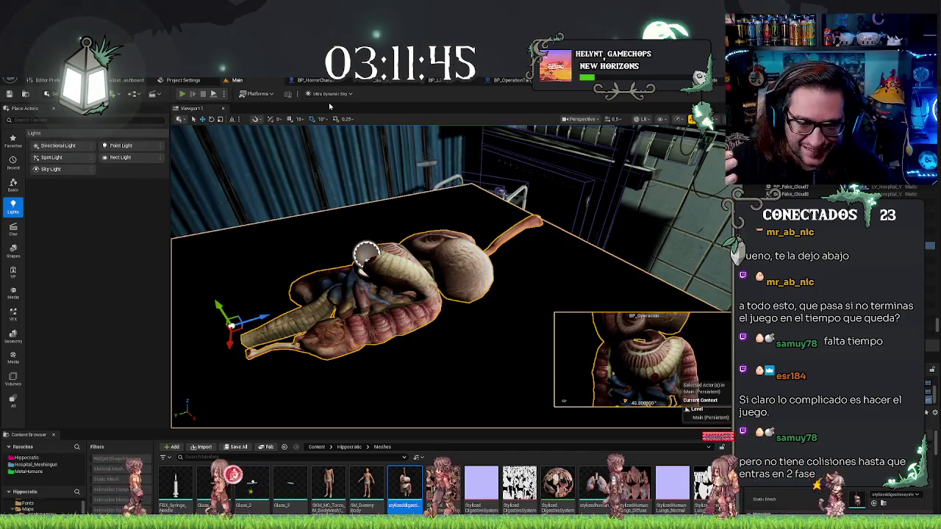
- Start a playtest and suture the upper, side and central torso incisions closed
click(182, 94)
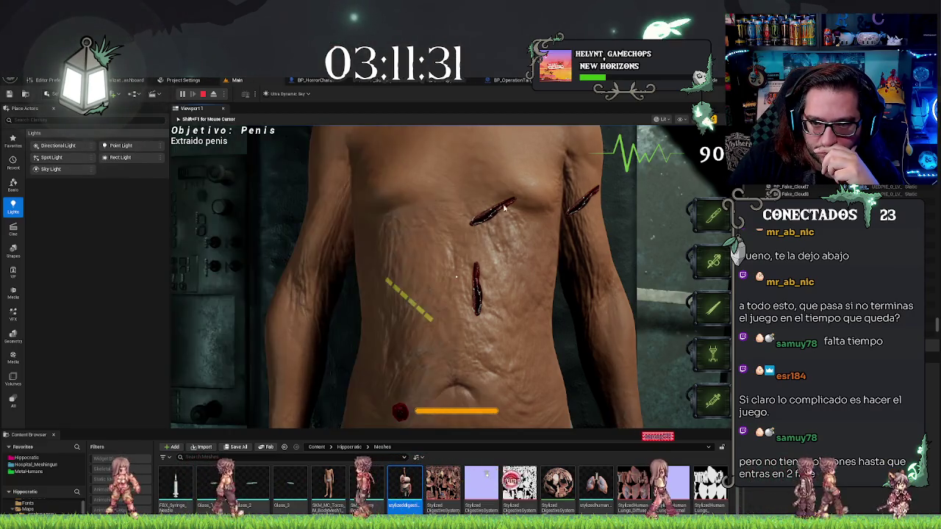
click(478, 221)
click(579, 208)
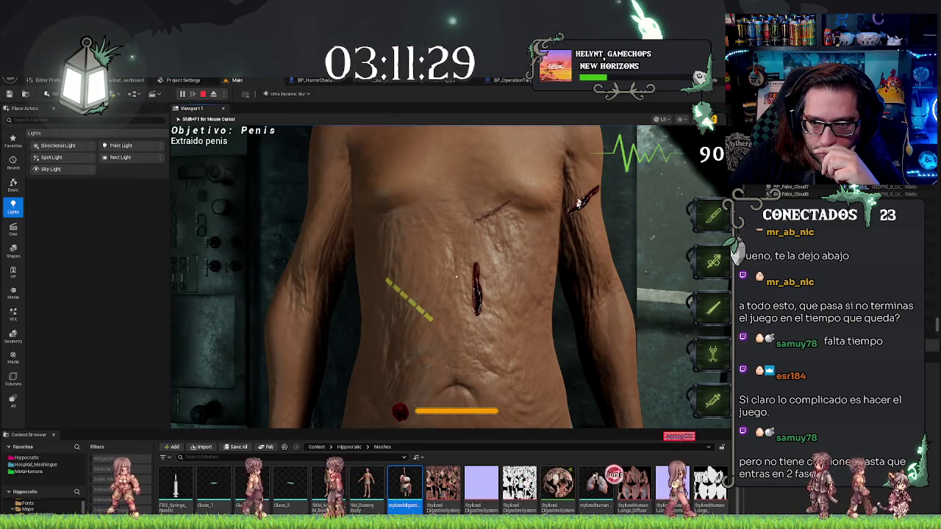
click(597, 191)
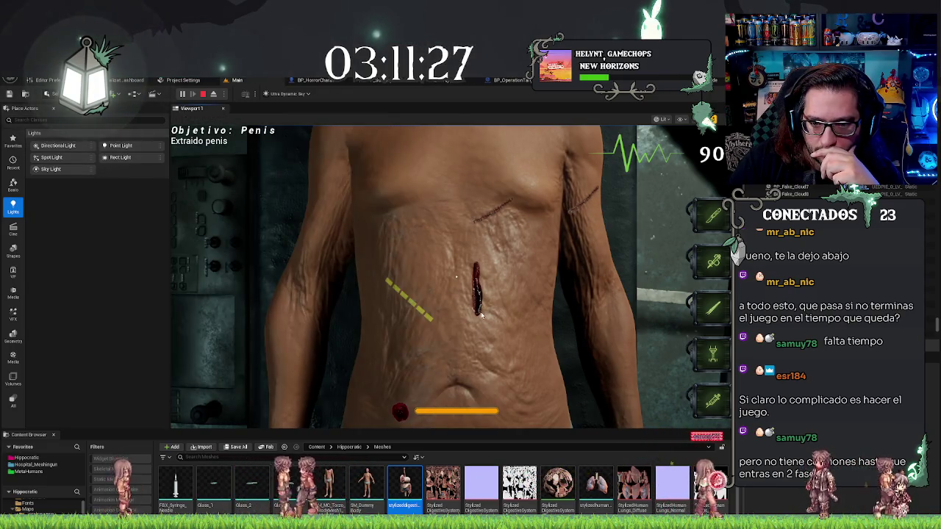
click(432, 309)
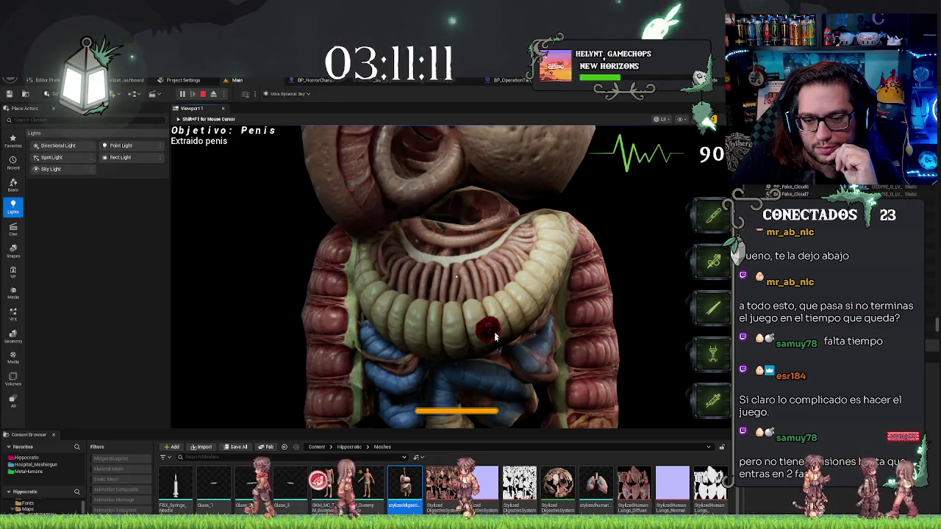
- Eject from the player and rotate the rect light to re-aim it over the intestines
key(F8)
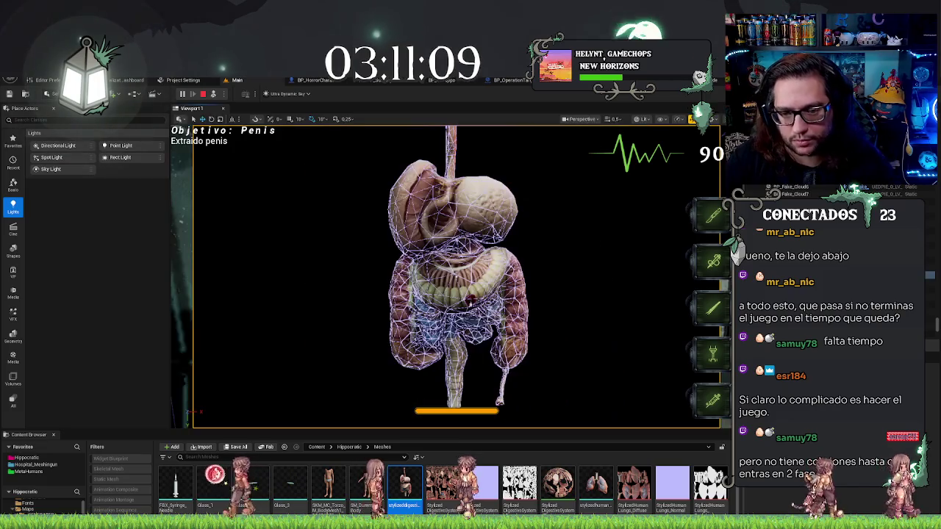
key(f)
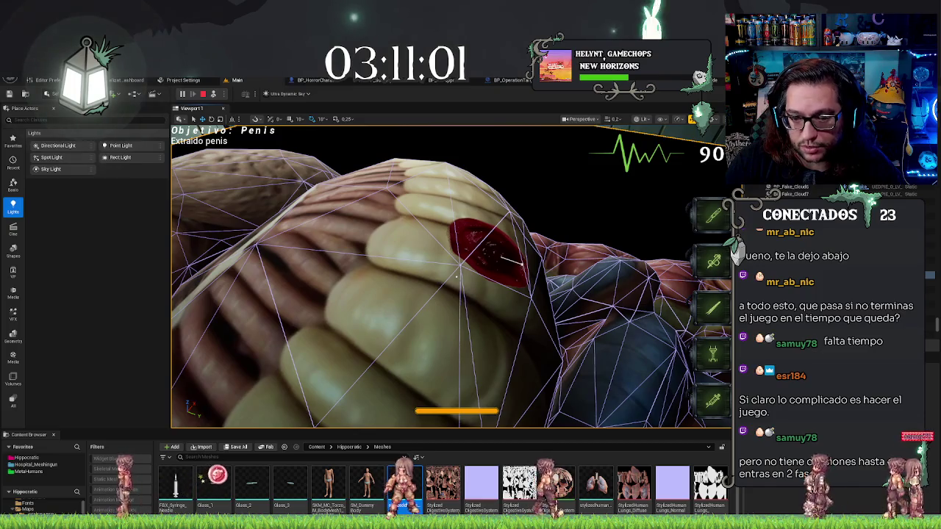
click(520, 263)
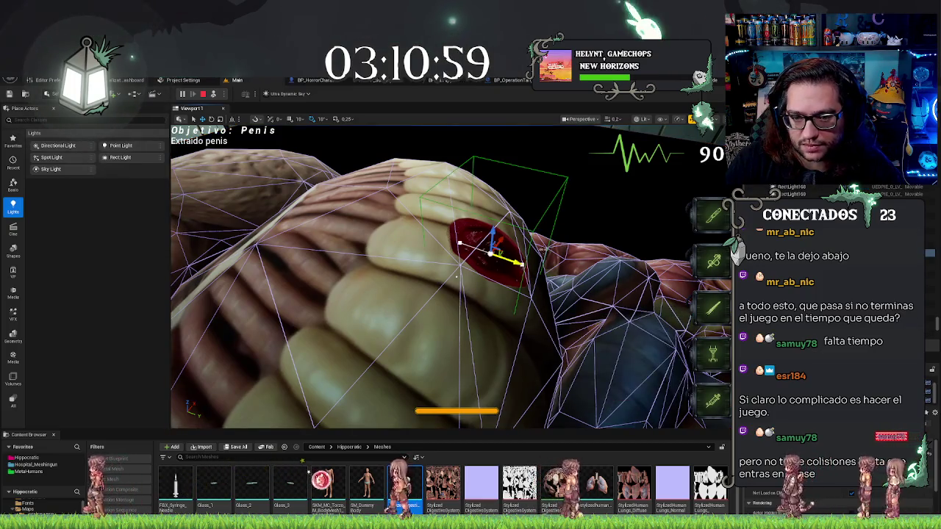
key(e)
drag(521, 241, 514, 275)
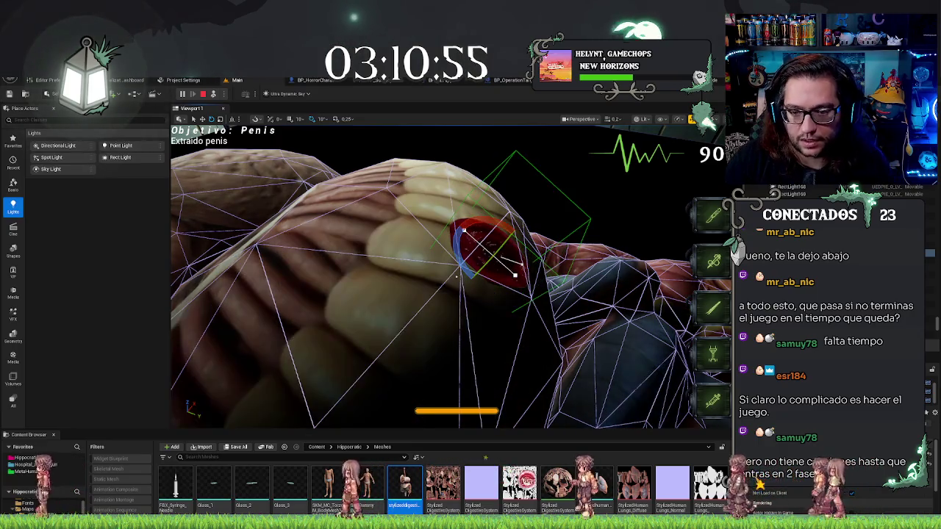
key(F8)
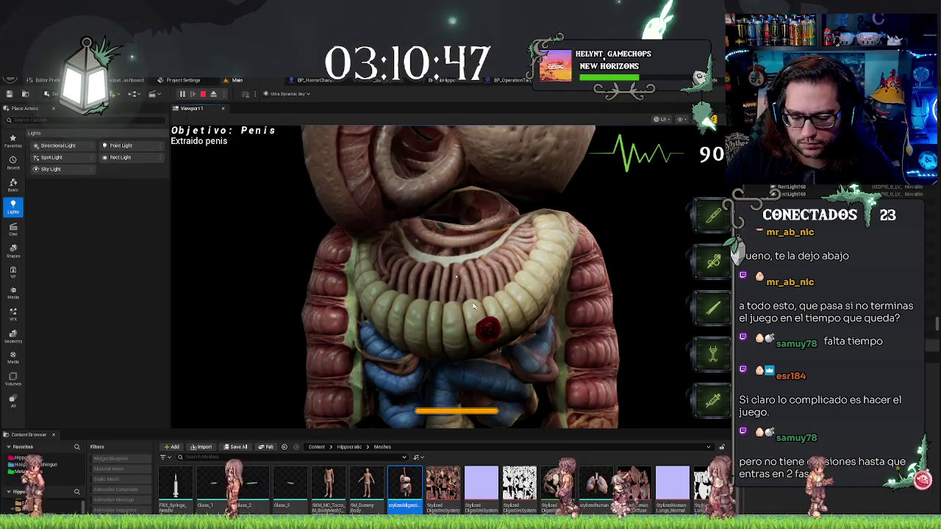
- Eject again, select the stylizedDigestiveSystem mesh and review its Collision settings in Details
key(F8)
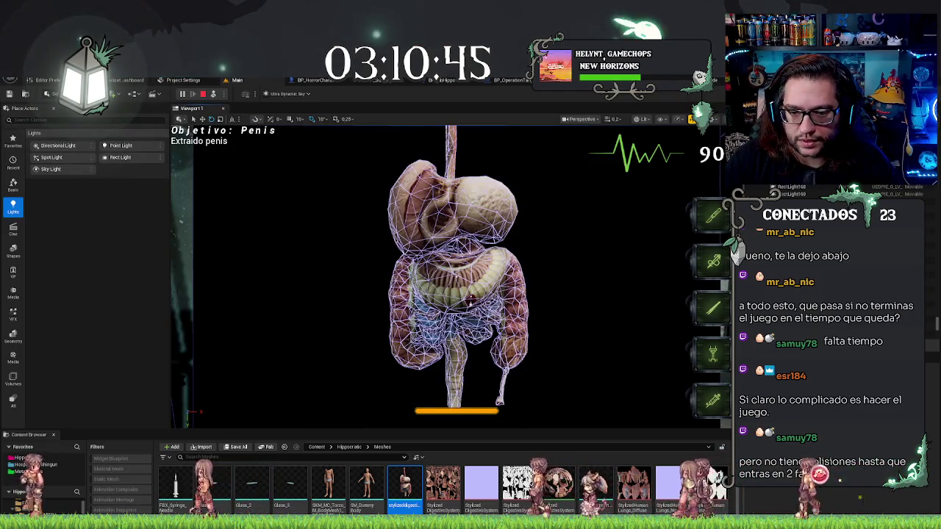
scroll(535, 327, up, 5)
click(932, 442)
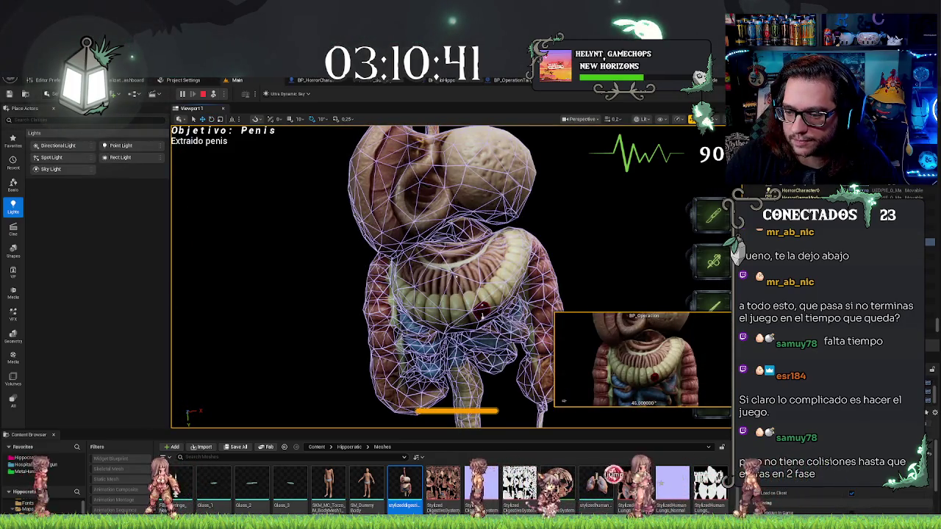
click(448, 294)
scroll(838, 500, down, 5)
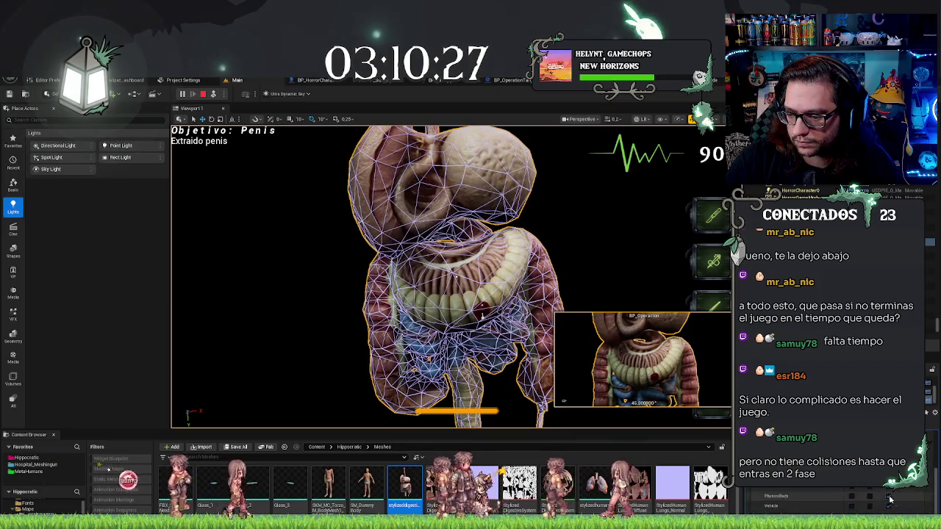
scroll(890, 500, up, 3)
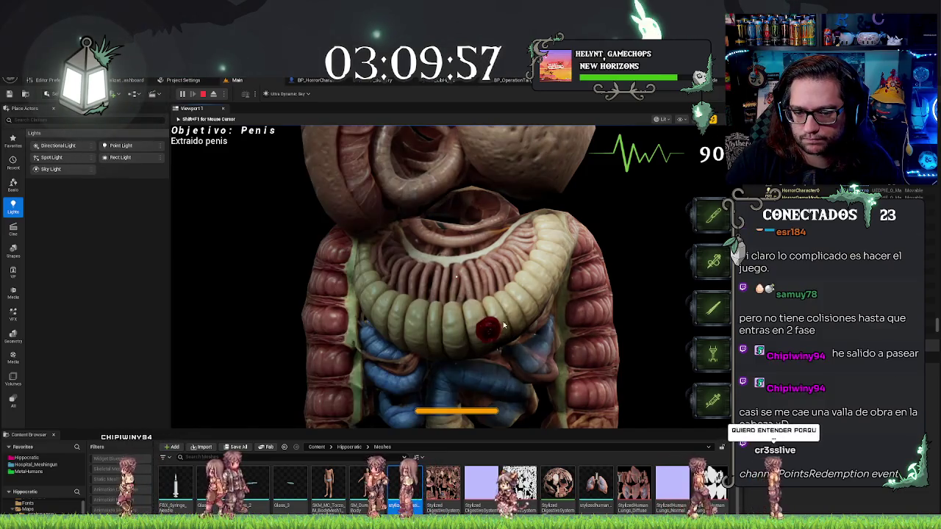
- Clear the dark red spot on the intestines during play
key(F8)
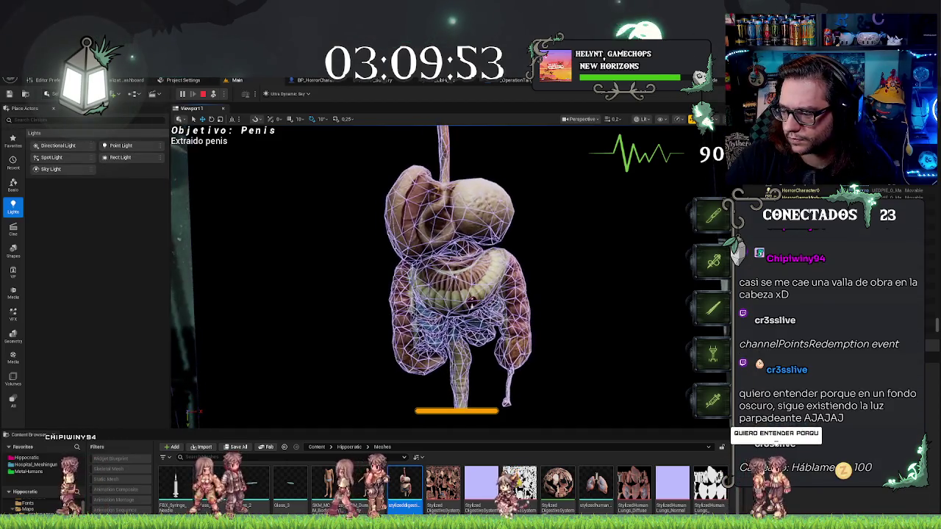
scroll(455, 277, up, 5)
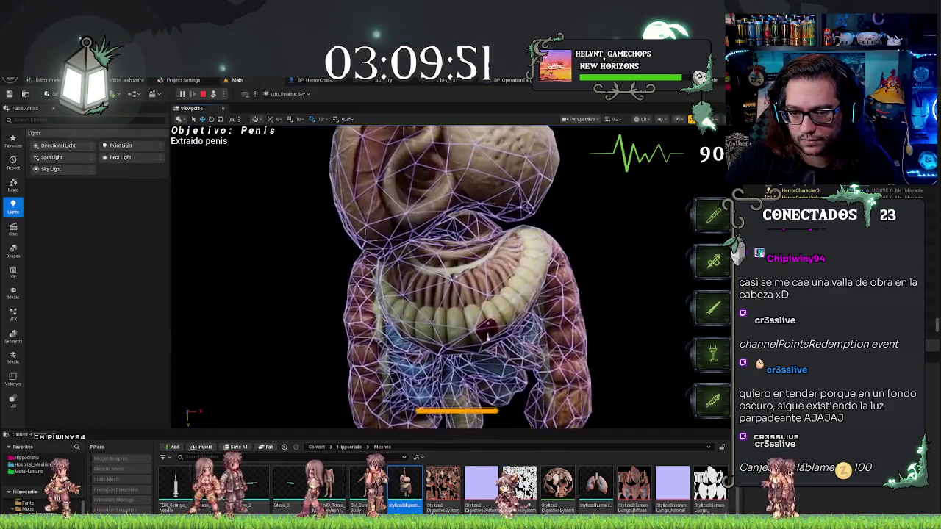
scroll(456, 276, up, 3)
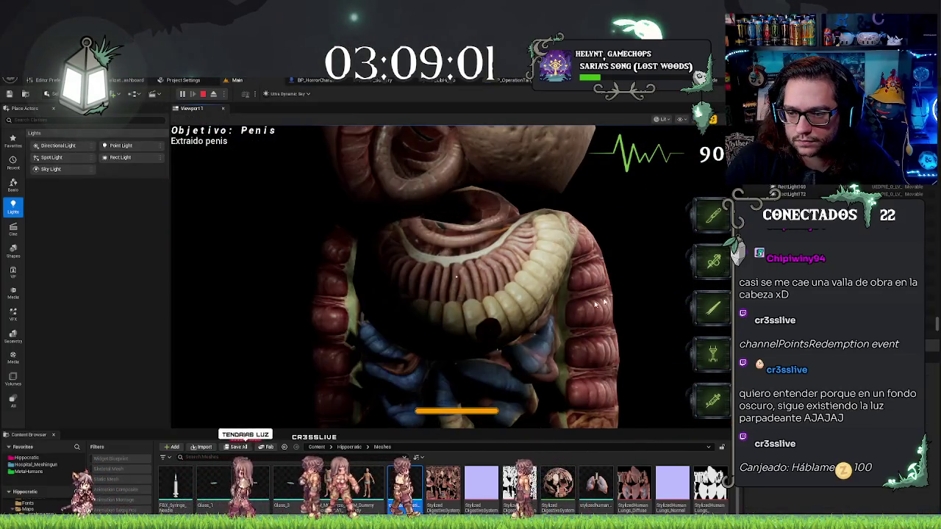
click(492, 330)
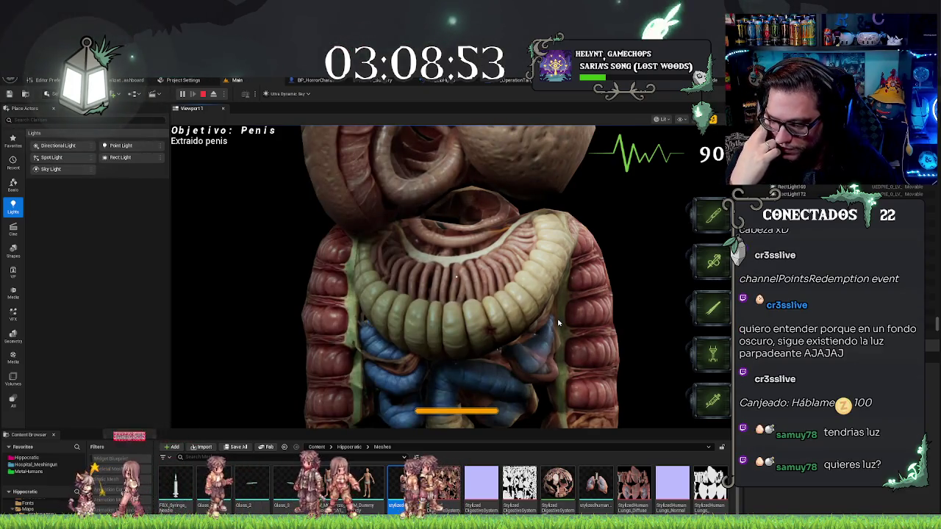
- Eject to inspect the organ mesh up close, select the rect light, then stop the session
key(F8)
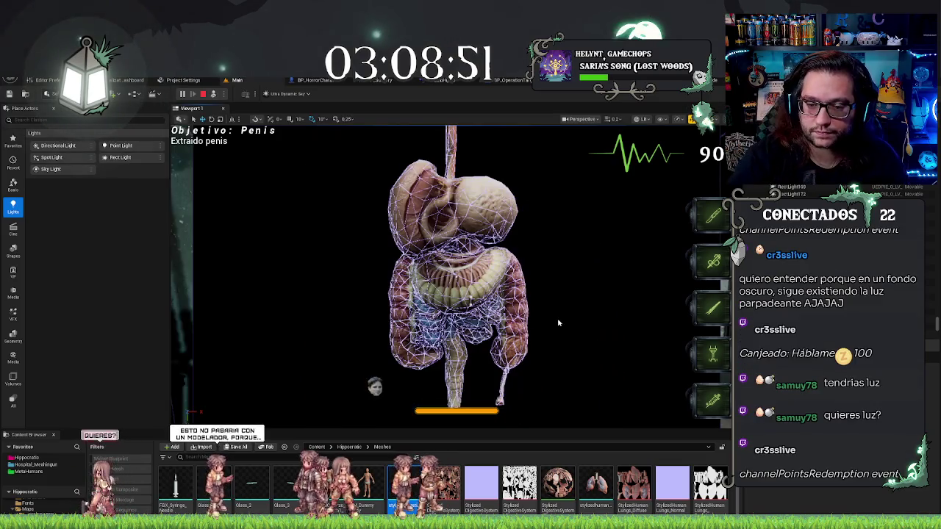
scroll(531, 313, up, 5)
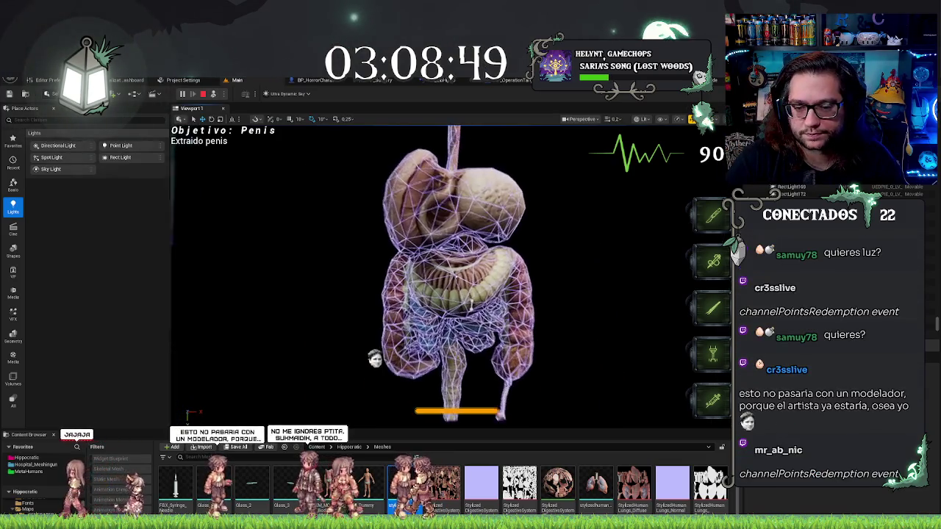
scroll(456, 277, up, 5)
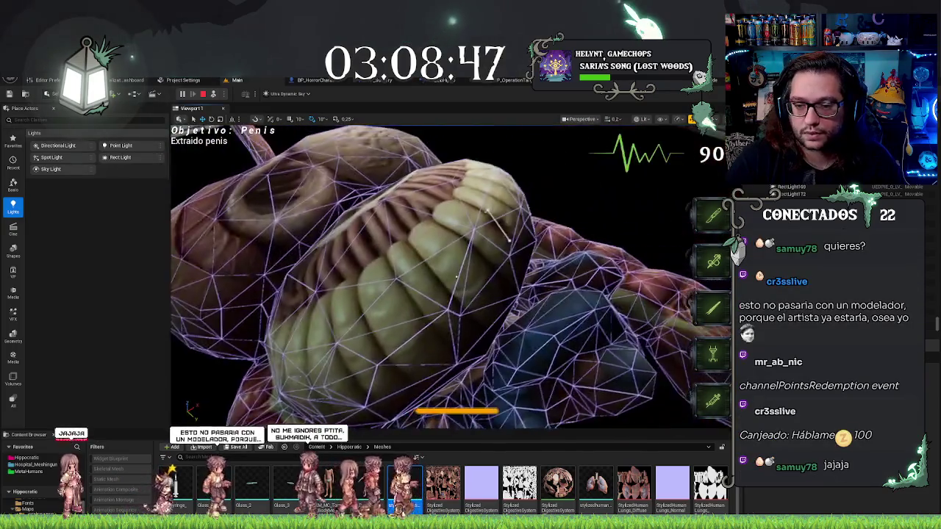
scroll(456, 276, down, 1)
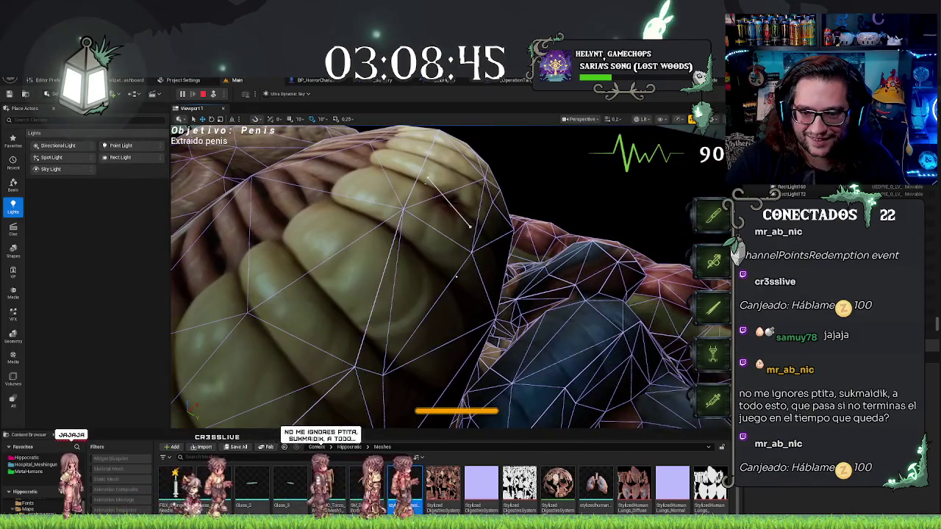
click(470, 227)
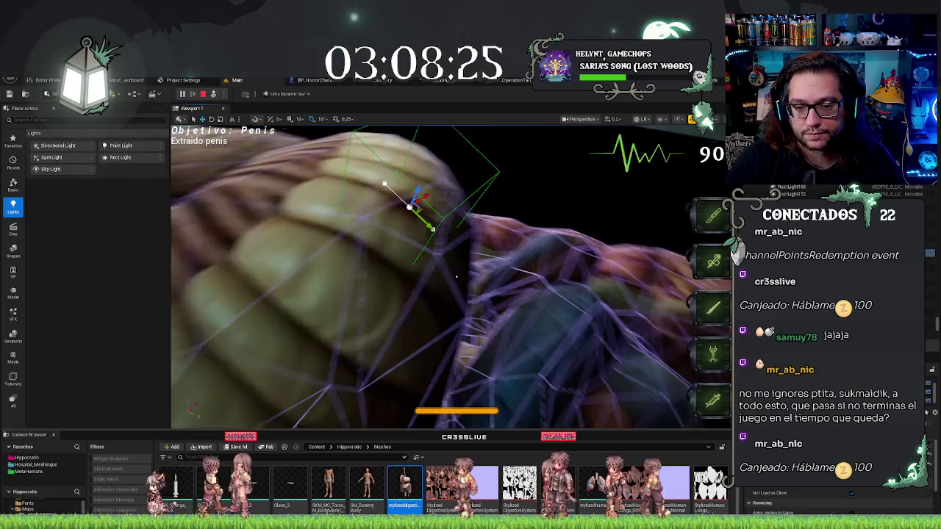
key(Escape)
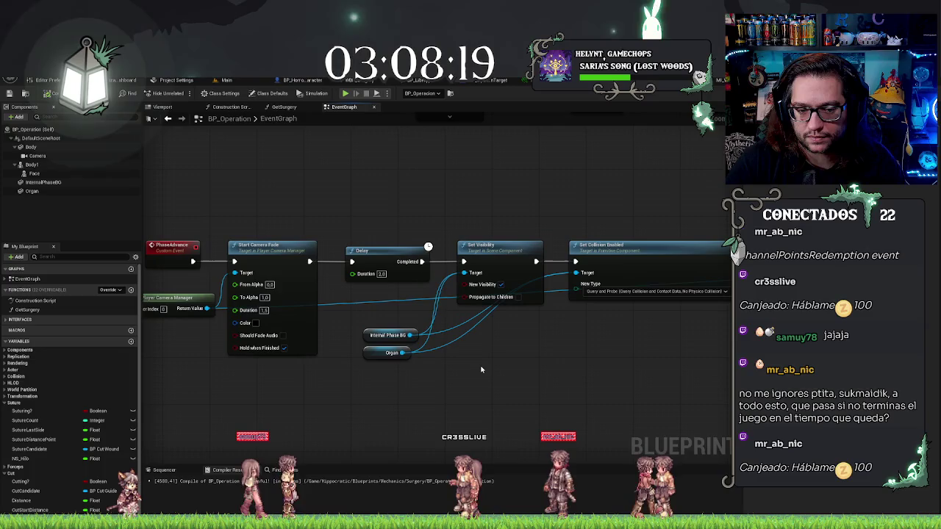
- Set the SpawnActor BP Bullet Spawn Transform Rotation X to 30
drag(482, 370, 308, 377)
click(560, 330)
text(30)
key(Return)
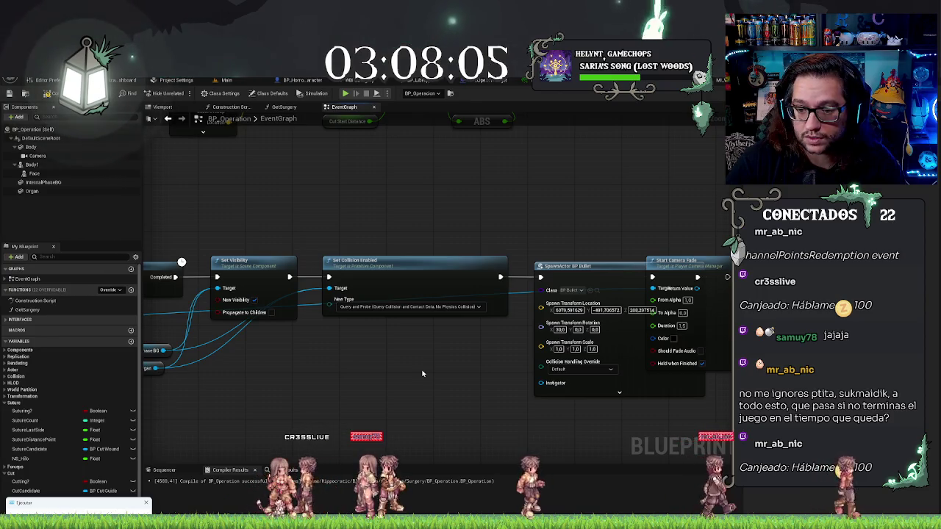
drag(306, 378, 354, 382)
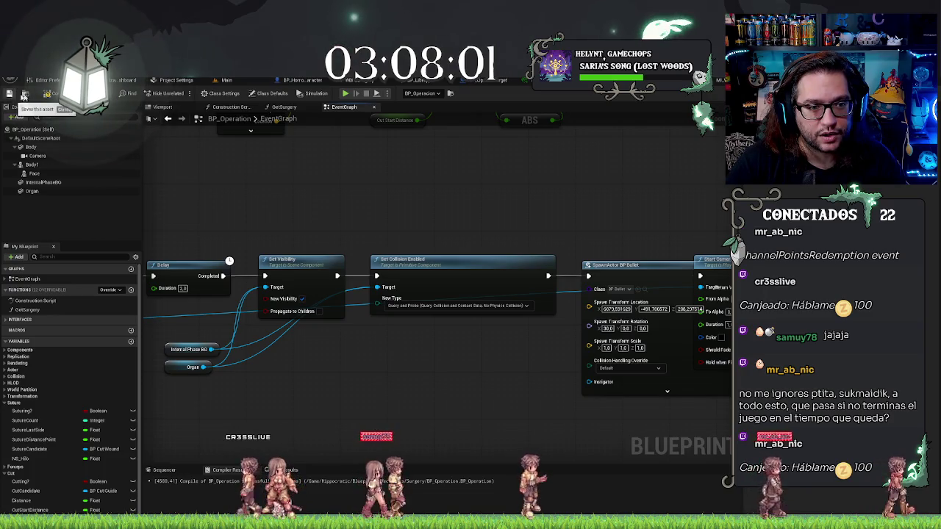
- Save the BP_Operation blueprint
click(9, 95)
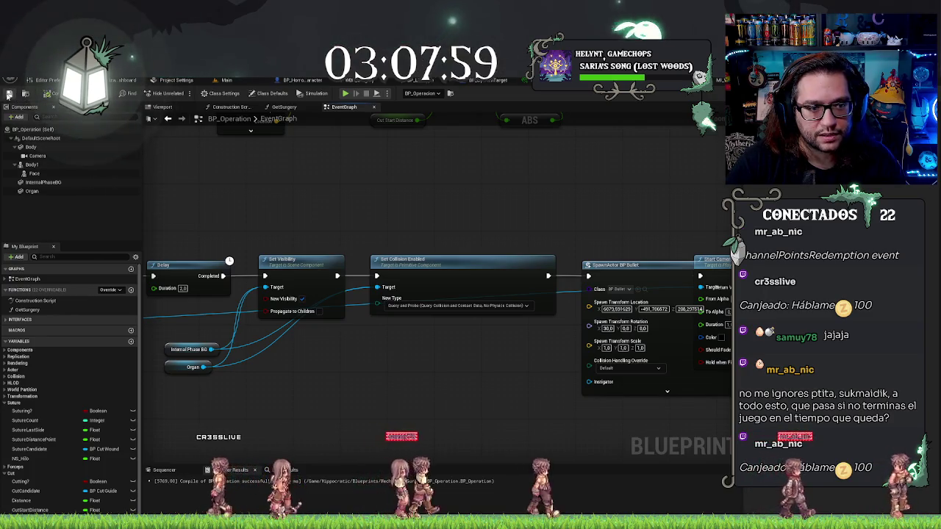